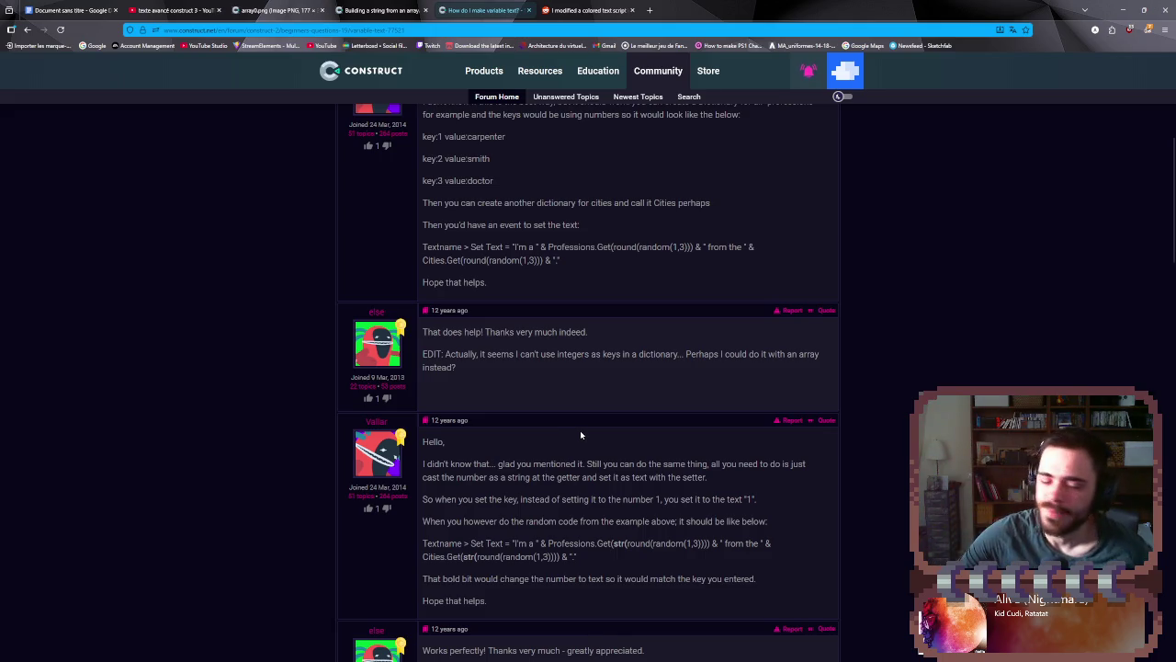
- Return from the forum thread to the Google results and open the second page of results
scroll(568, 479, "down", 3)
key("alt+Left")
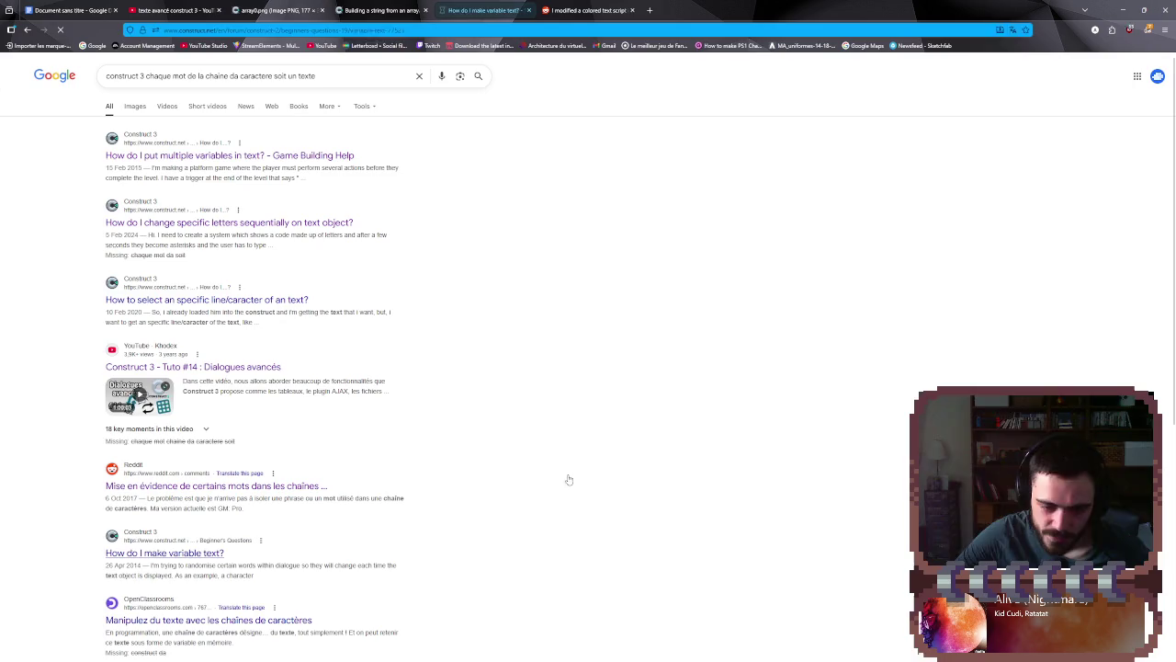
scroll(265, 519, "down", 2)
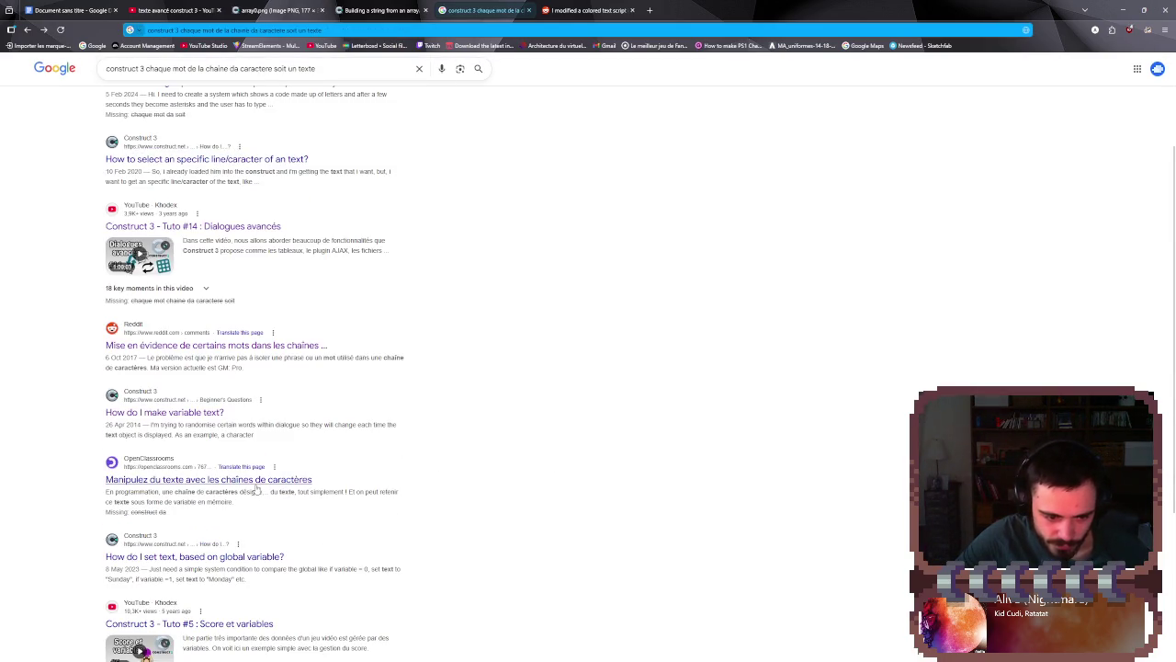
scroll(260, 509, "down", 1)
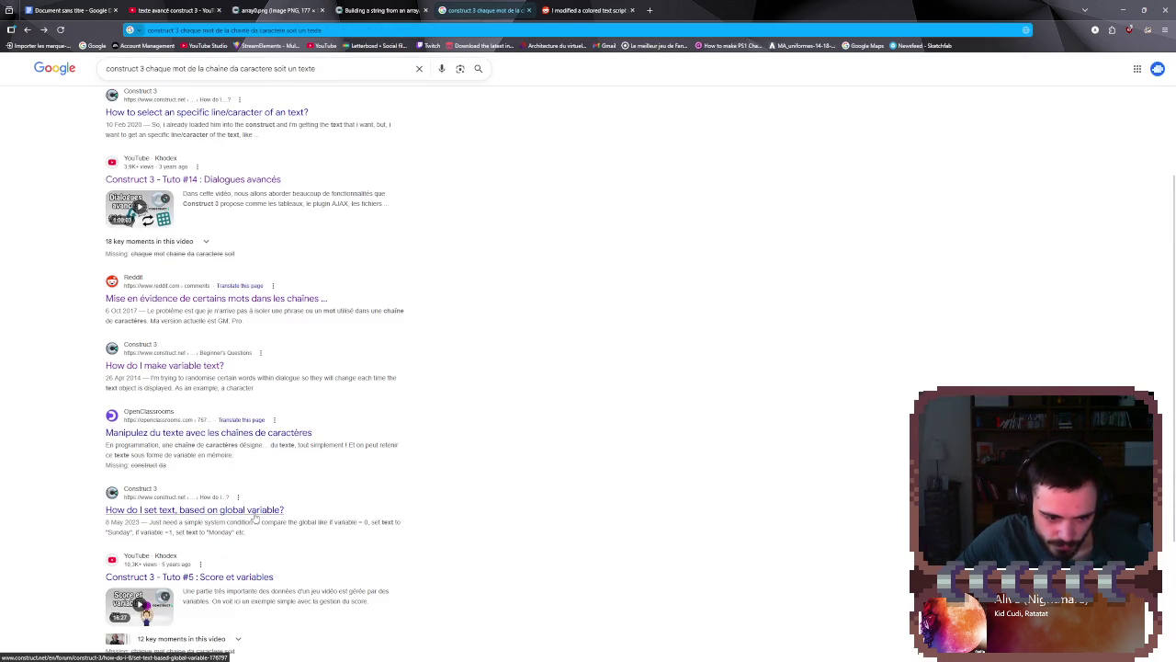
scroll(255, 515, "down", 3)
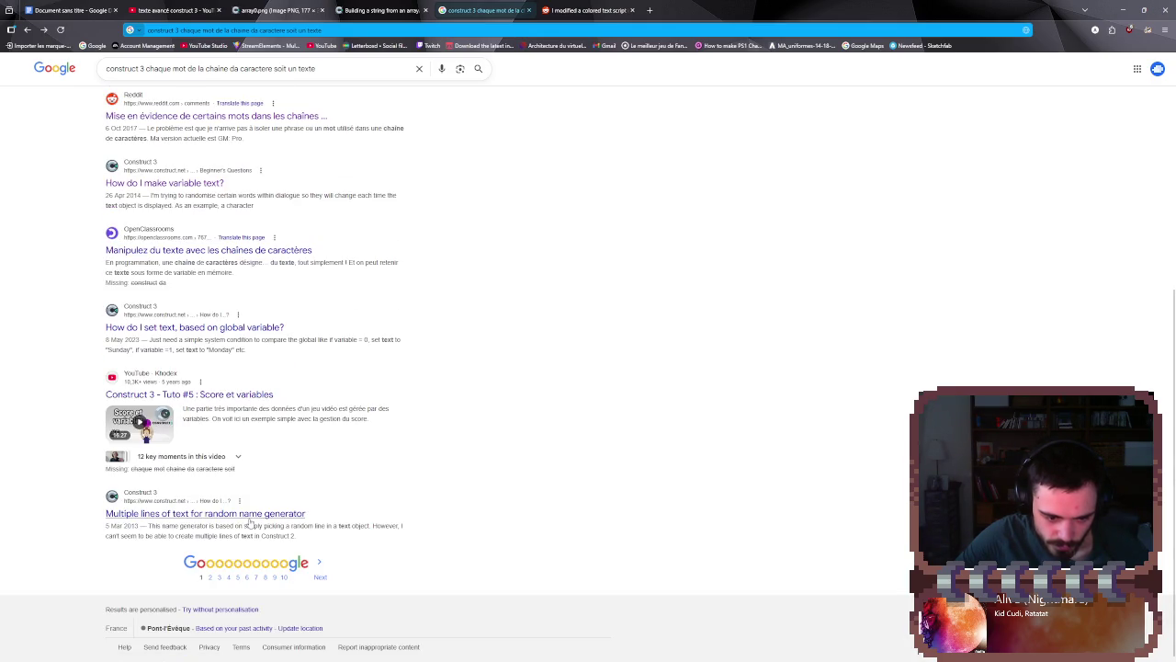
left_click(212, 564)
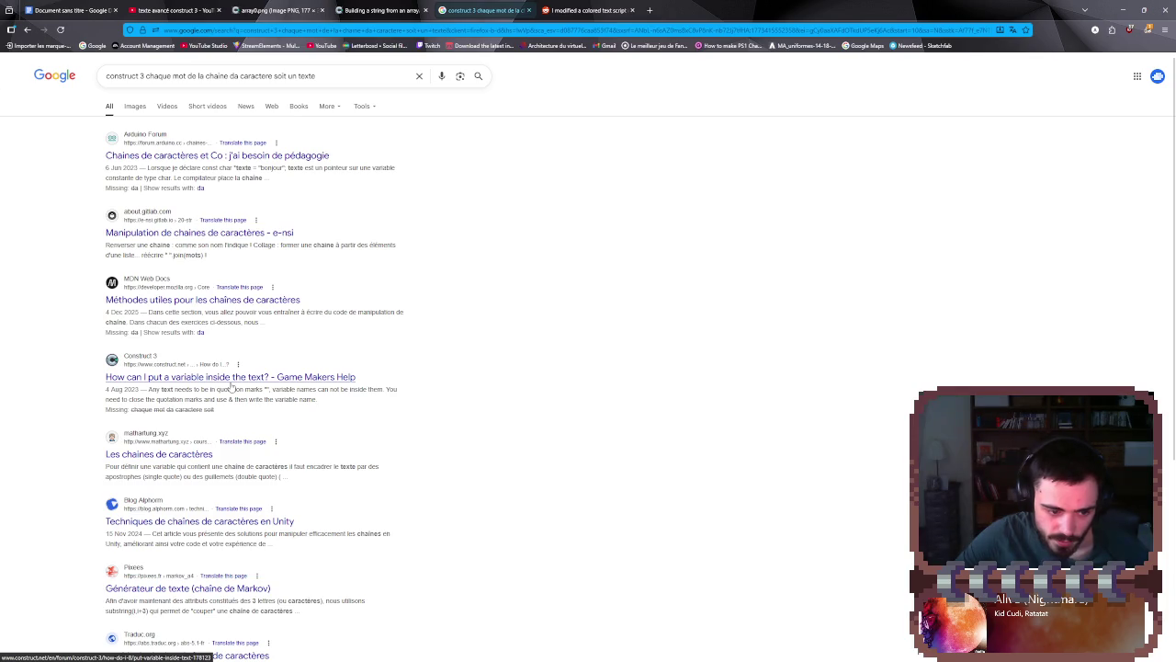
scroll(367, 183, "down", 10)
key("alt+Left")
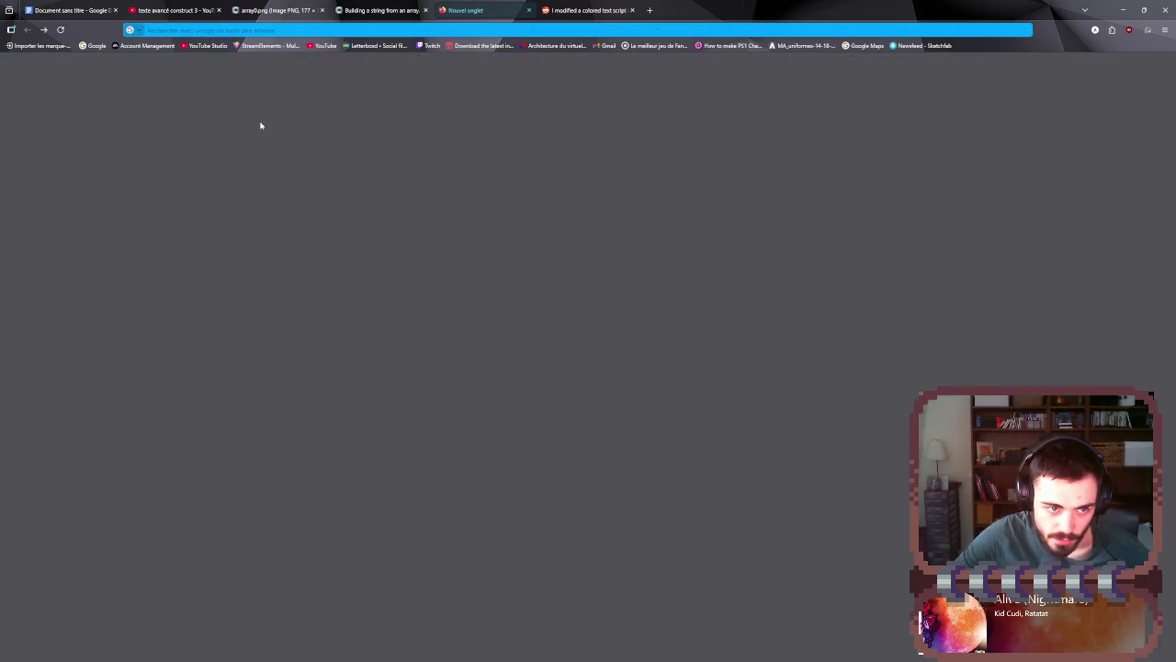
- Search Google for 'construct 3 écrit un texte qui se sépare en plein de texte'
key("alt+Right")
left_click_drag(326, 78, 144, 76)
key("BackSpace")
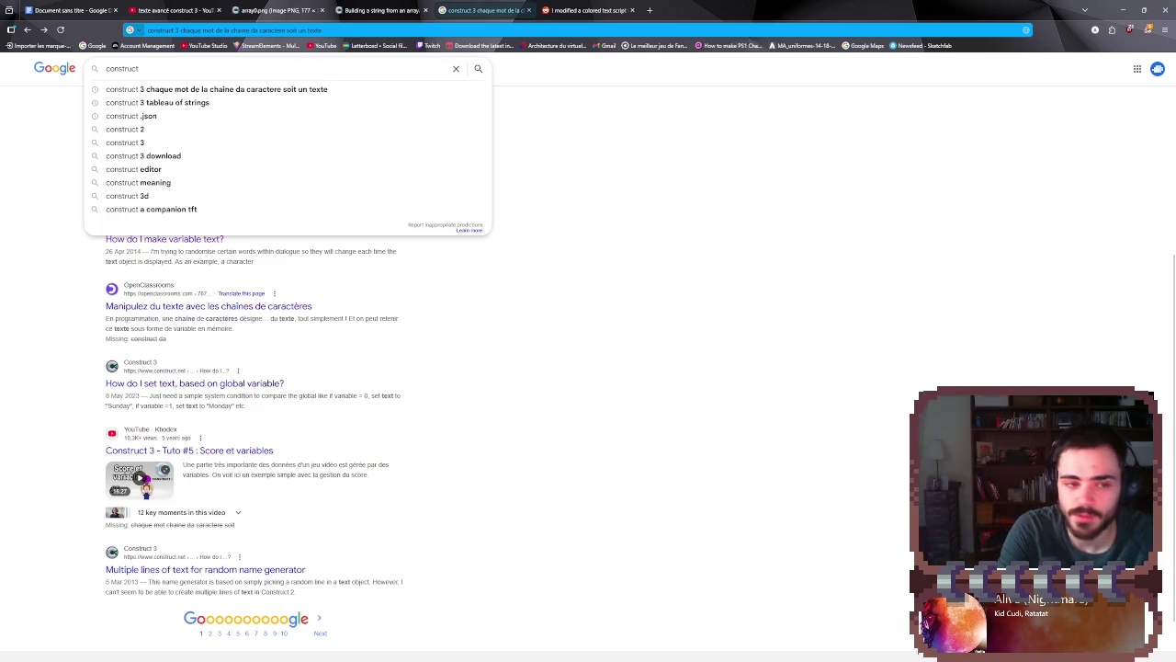
type("3")
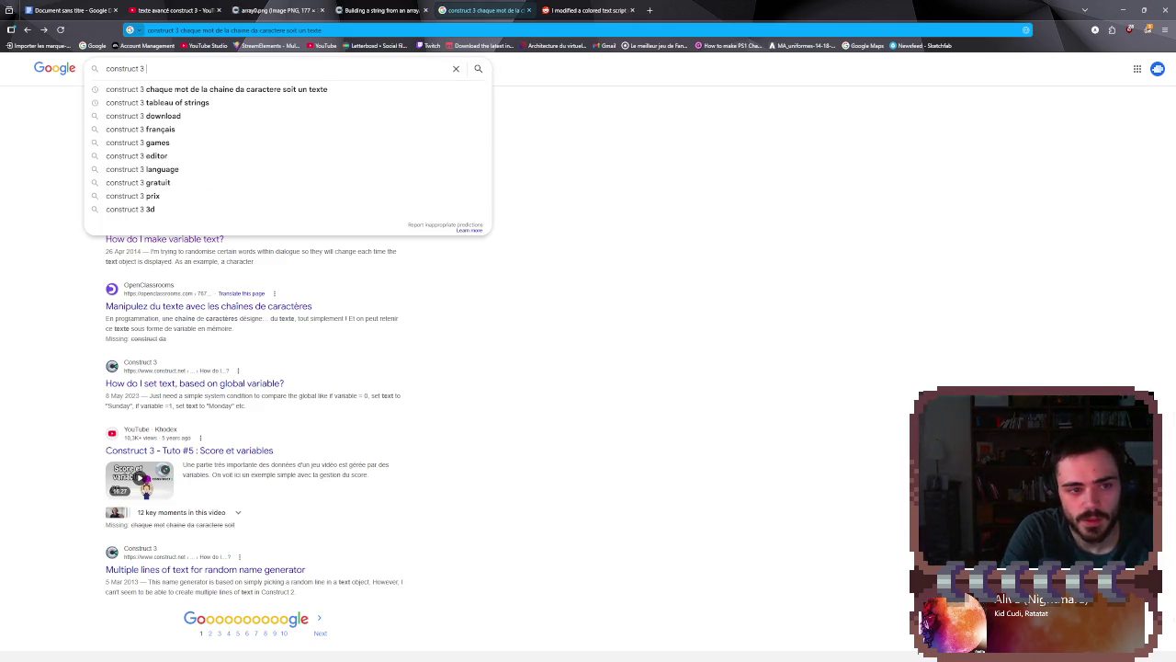
key("alt+Tab")
key("alt+Tab")
key("alt+Tab")
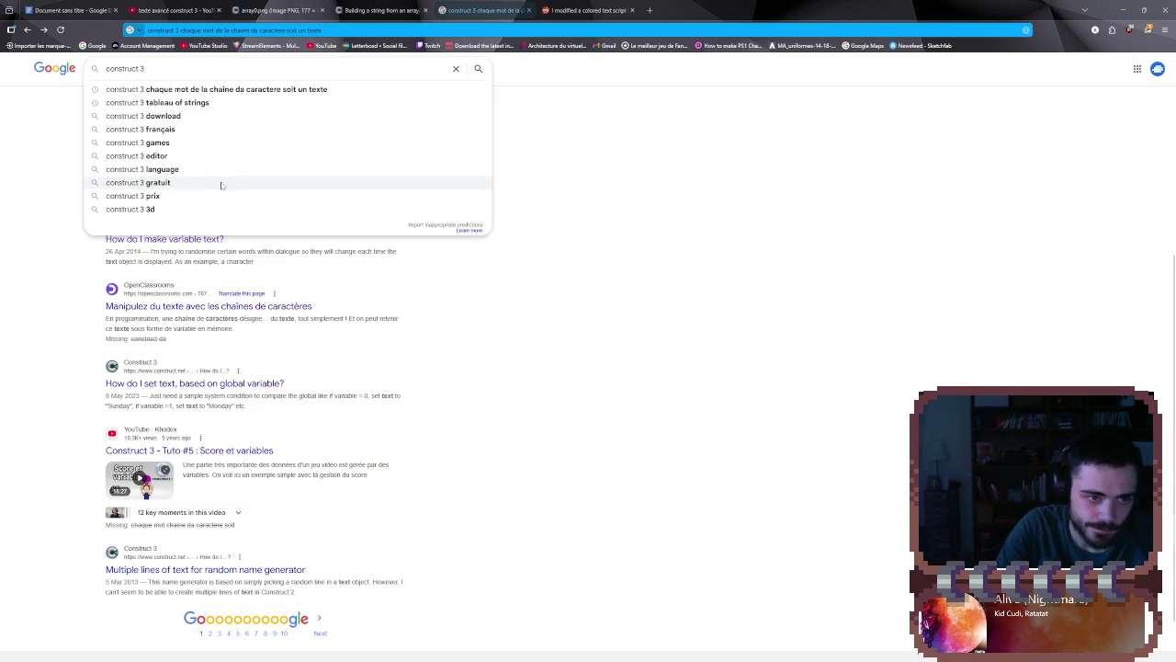
type("écrite")
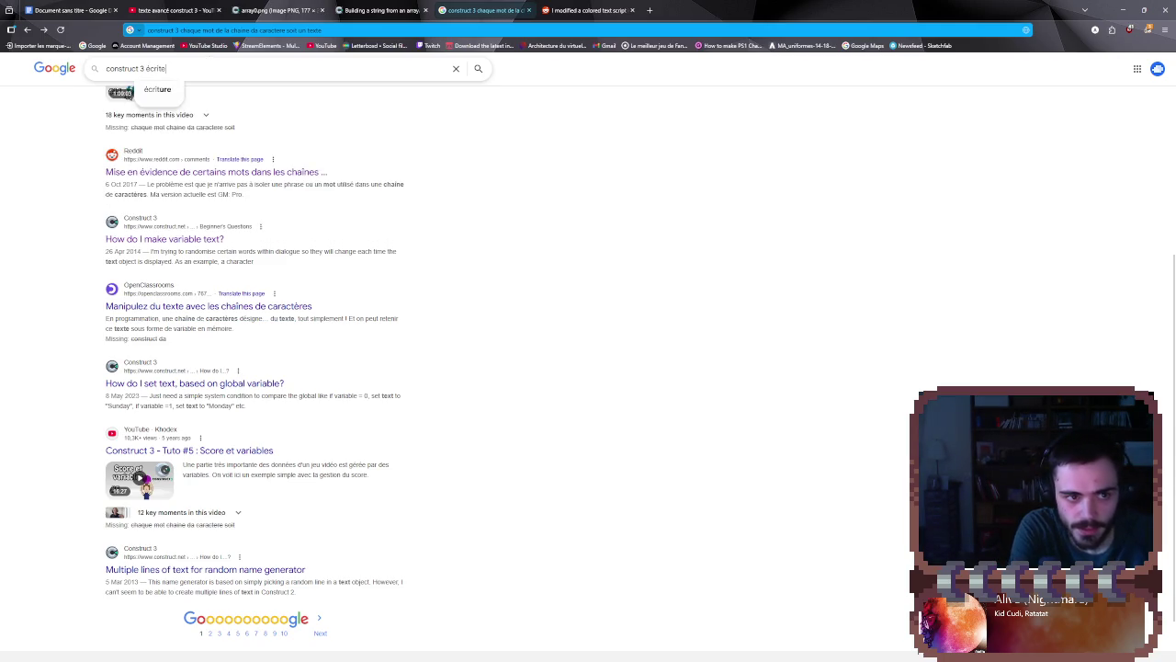
key("BackSpace")
type(" un")
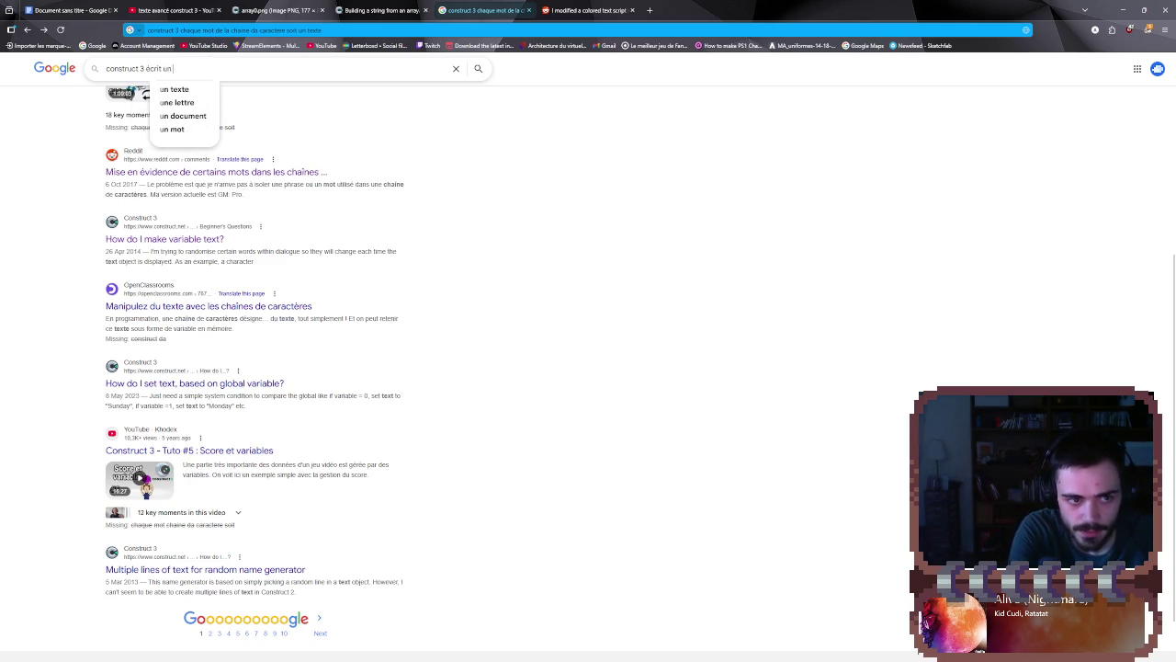
type(" texte qui")
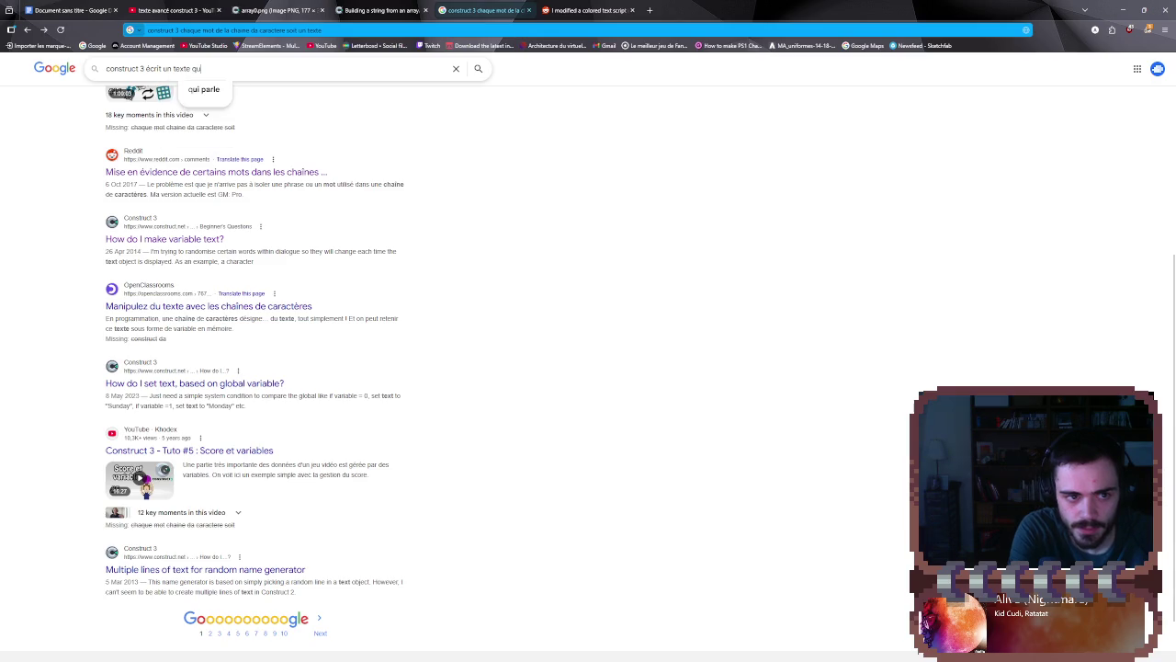
type(" se séo")
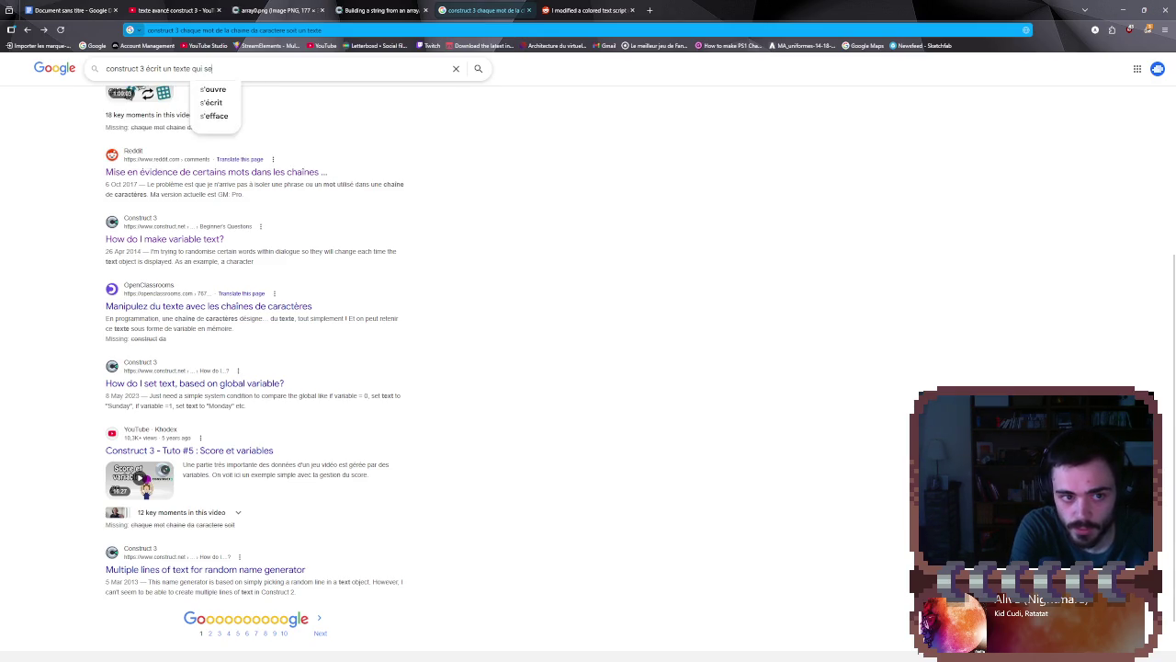
key("BackSpace")
type("pare")
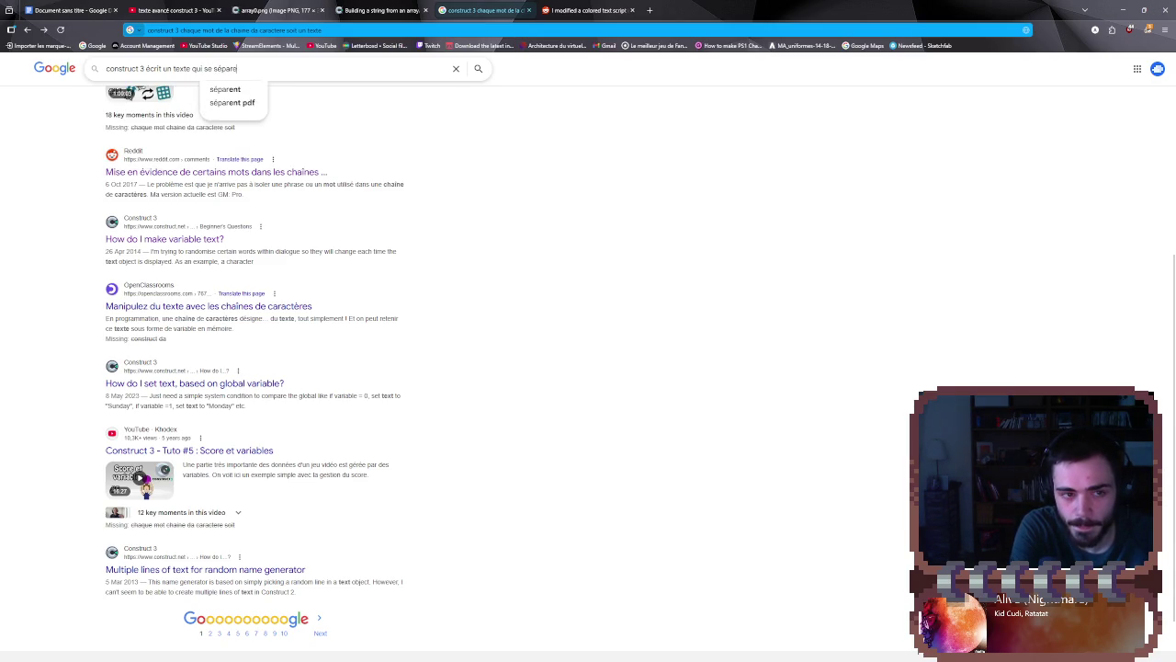
type(" en p")
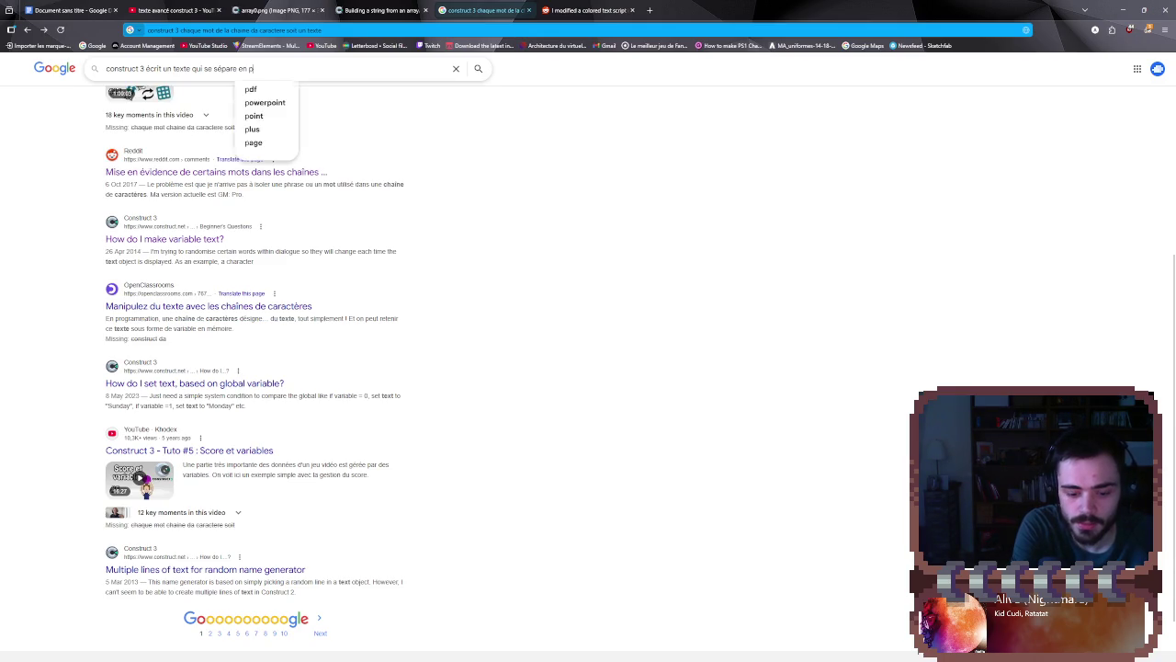
type("lein de texte")
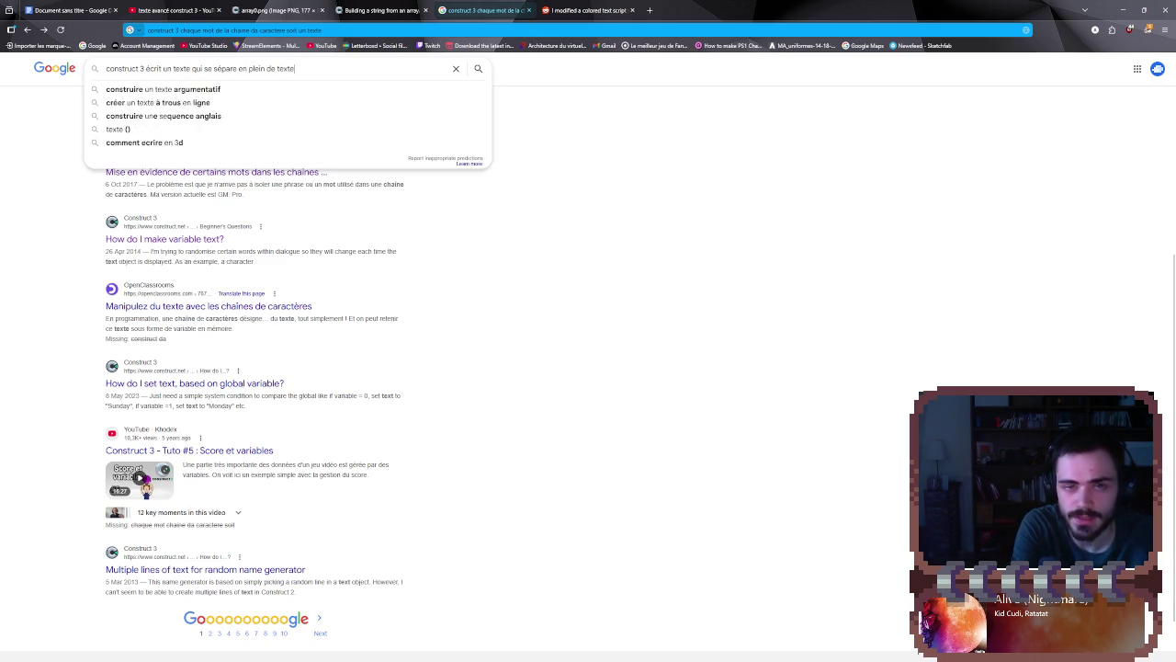
key("Return")
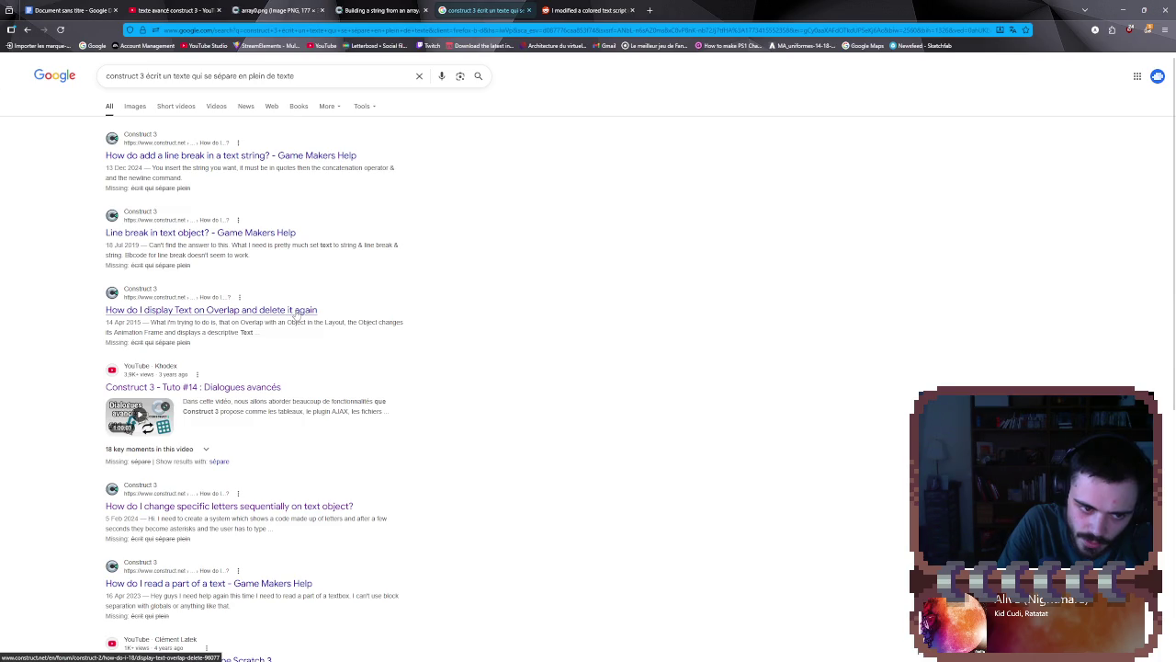
scroll(296, 312, "down", 2)
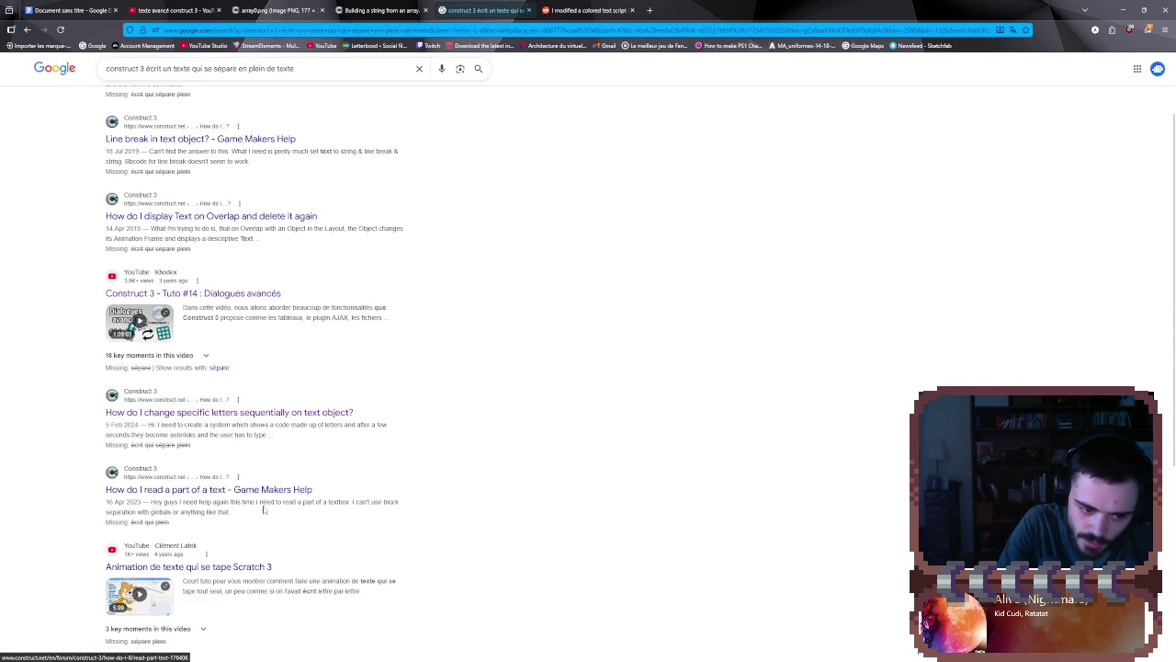
scroll(265, 496, "down", 3)
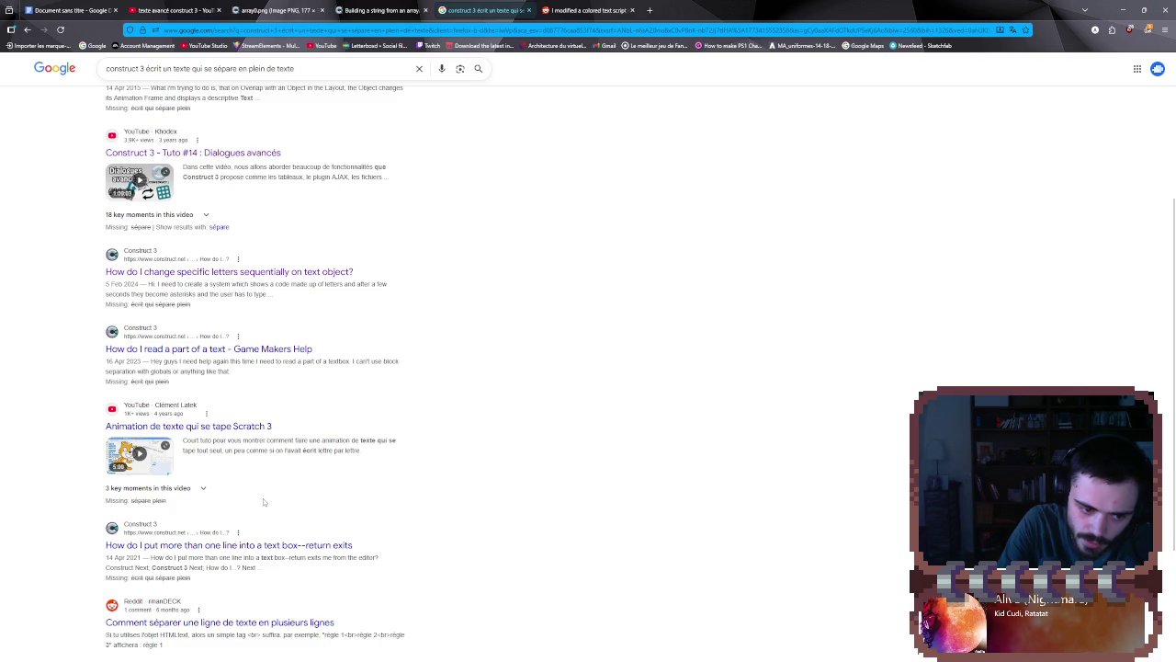
scroll(263, 501, "down", 1)
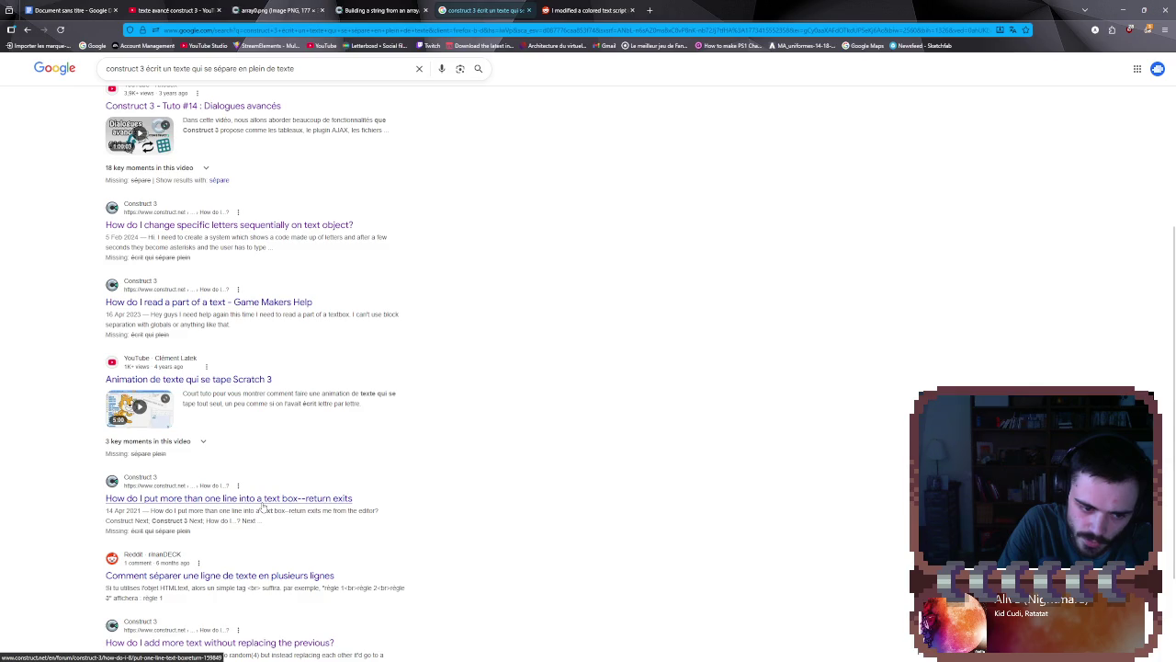
scroll(263, 504, "down", 1)
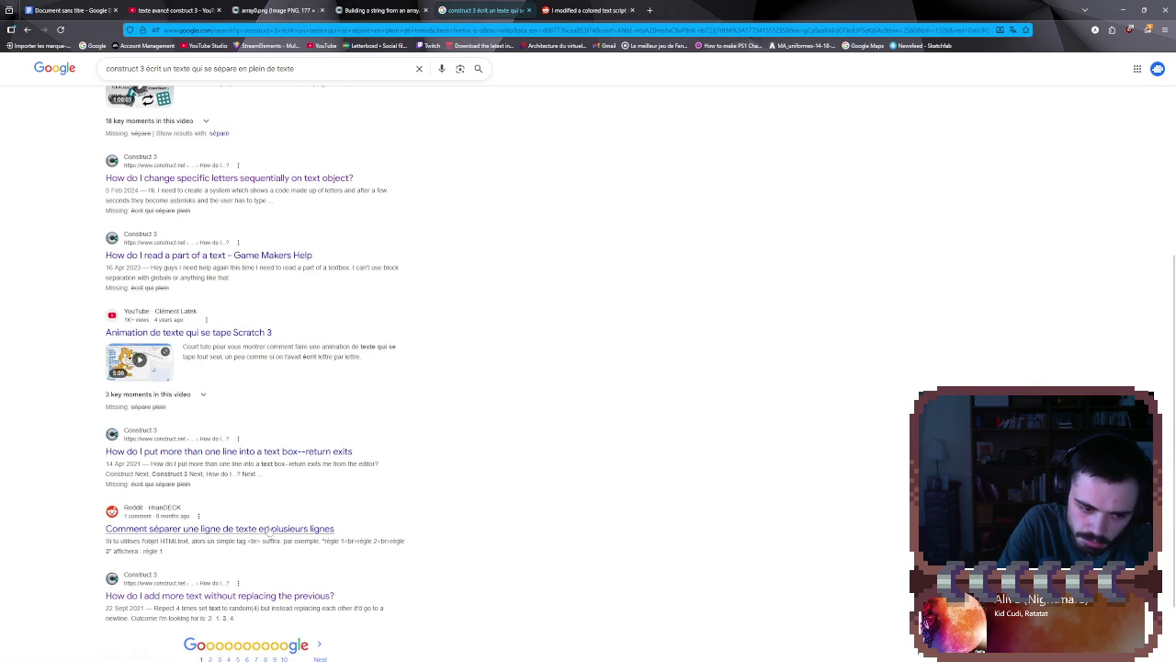
scroll(272, 527, "down", 1)
scroll(272, 527, "up", 8)
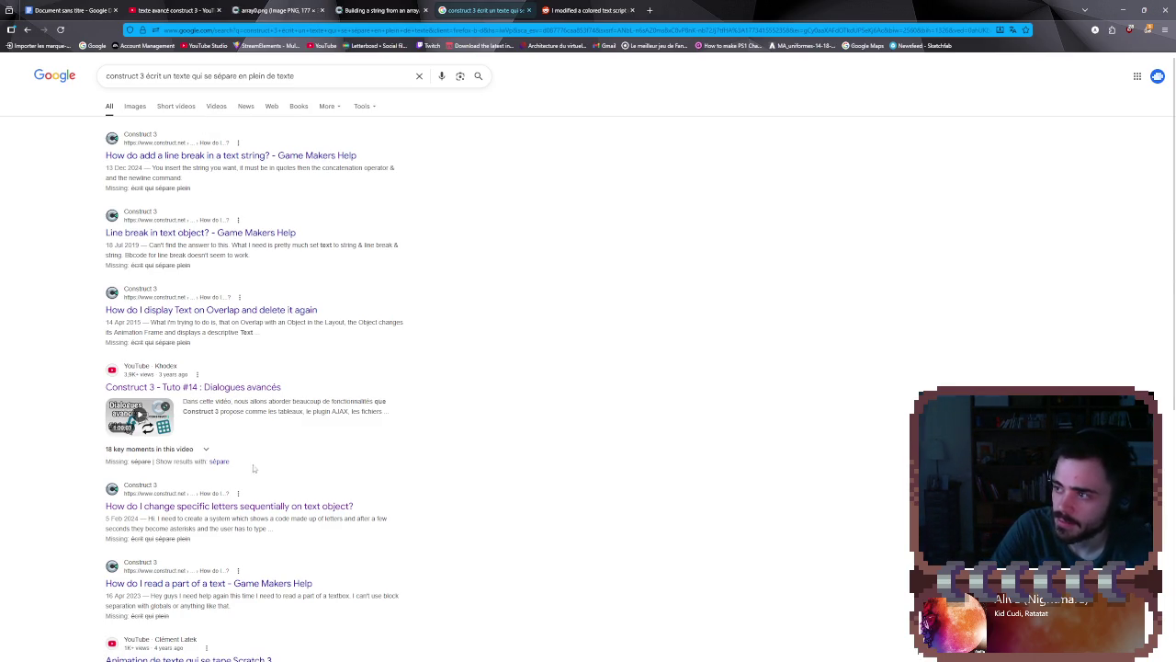
left_click(217, 155)
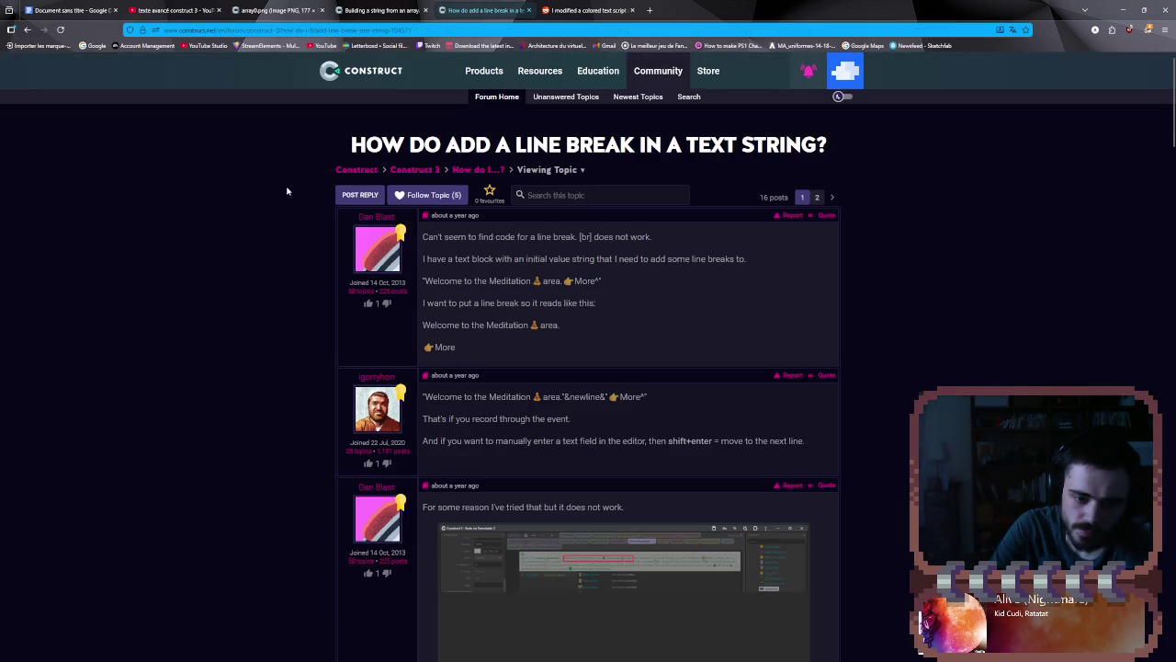
- Read down the line-break thread's replies and screenshots about "text"&newline&"text"
scroll(297, 215, "down", 2)
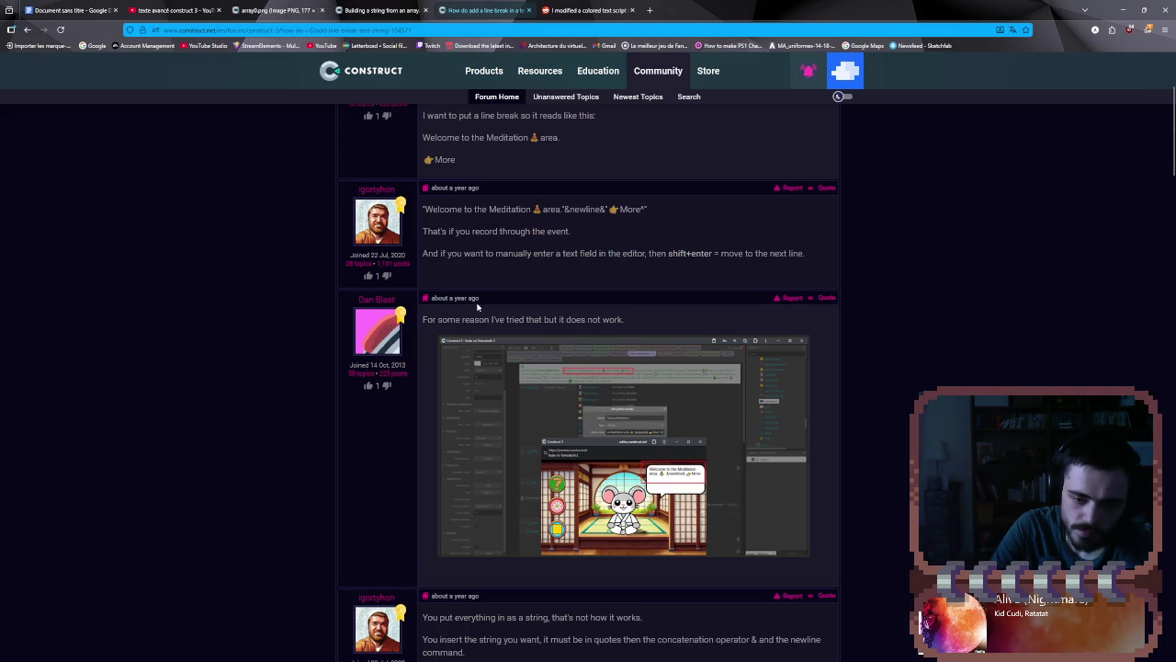
scroll(478, 303, "down", 2)
scroll(477, 311, "down", 3)
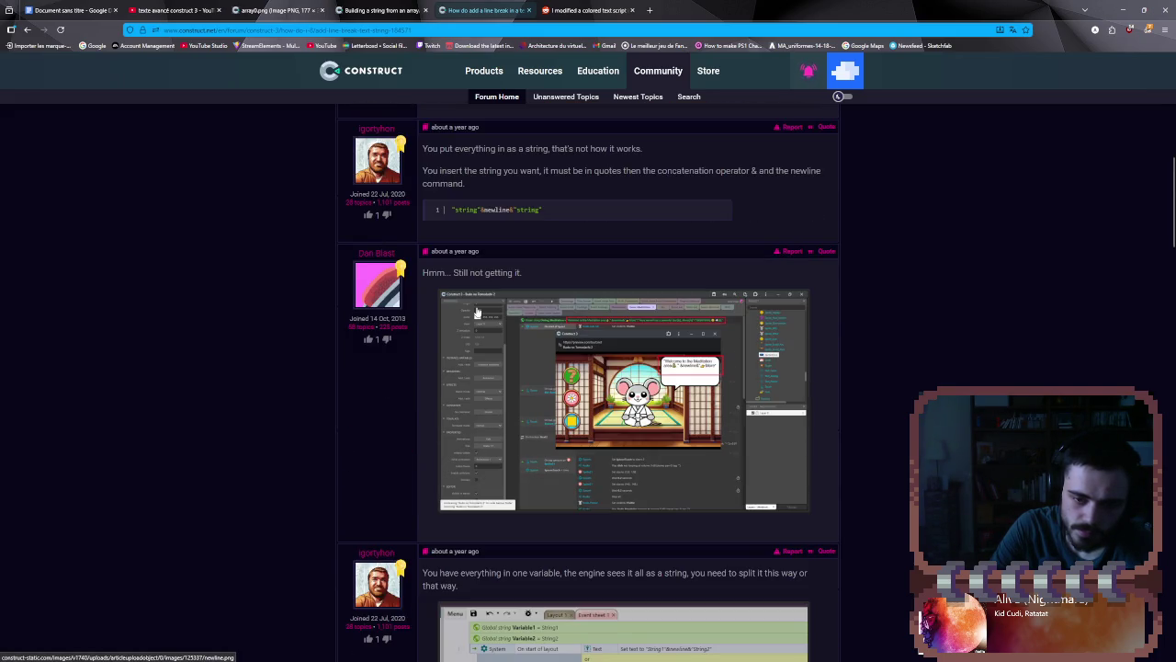
scroll(477, 312, "down", 4)
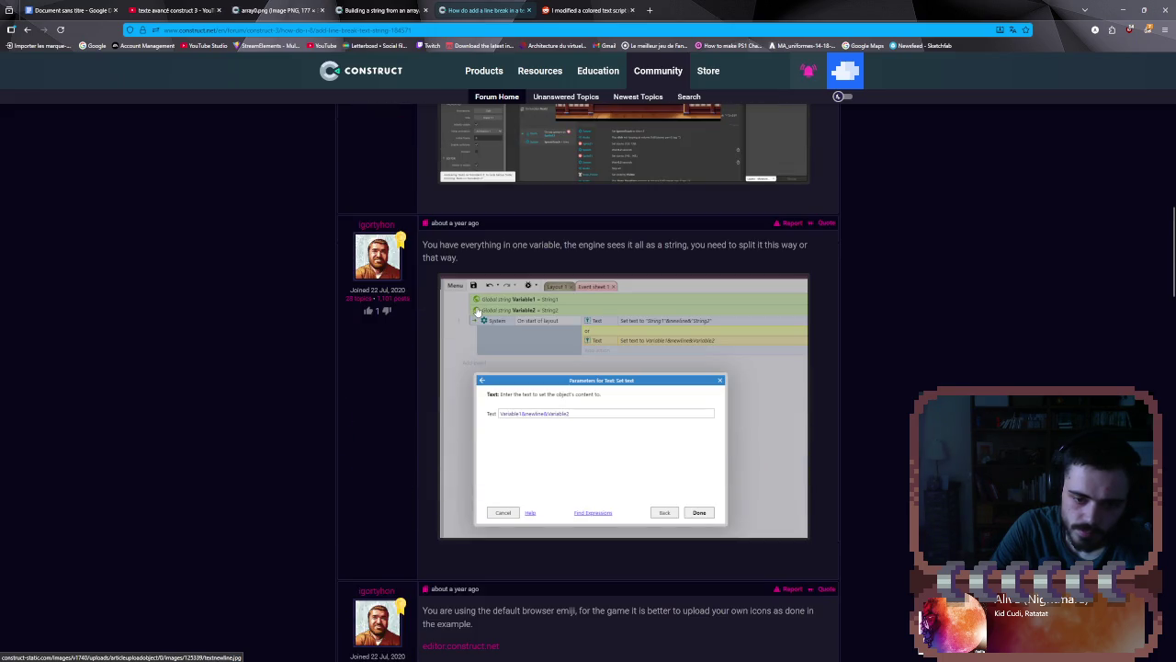
scroll(477, 311, "down", 5)
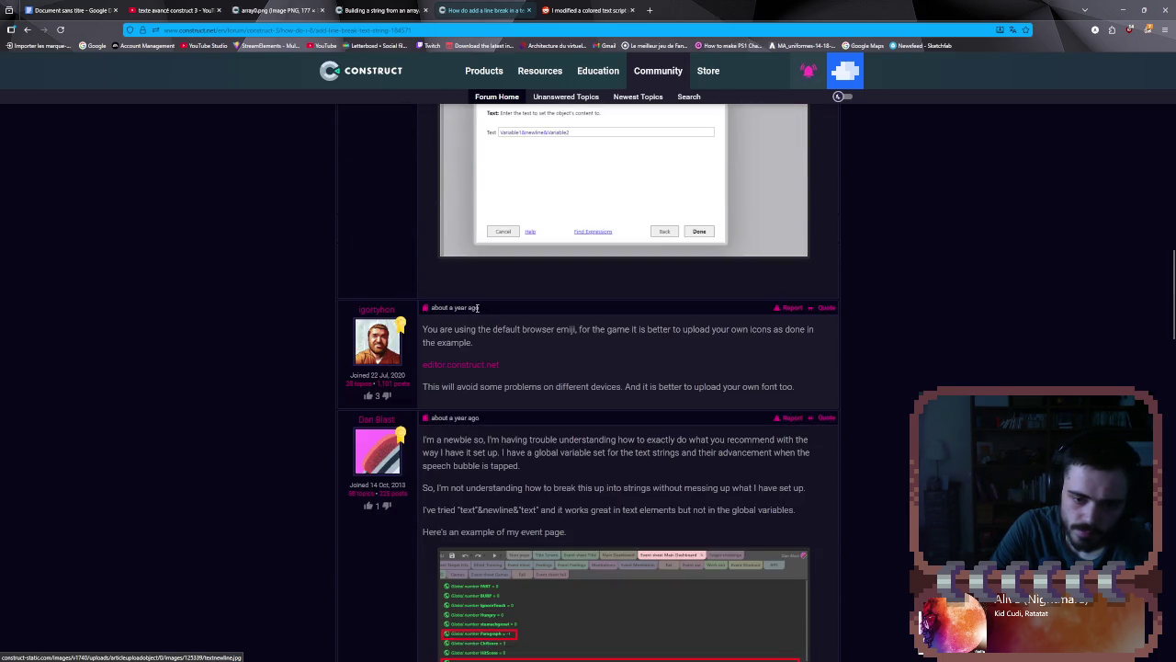
scroll(477, 309, "down", 2)
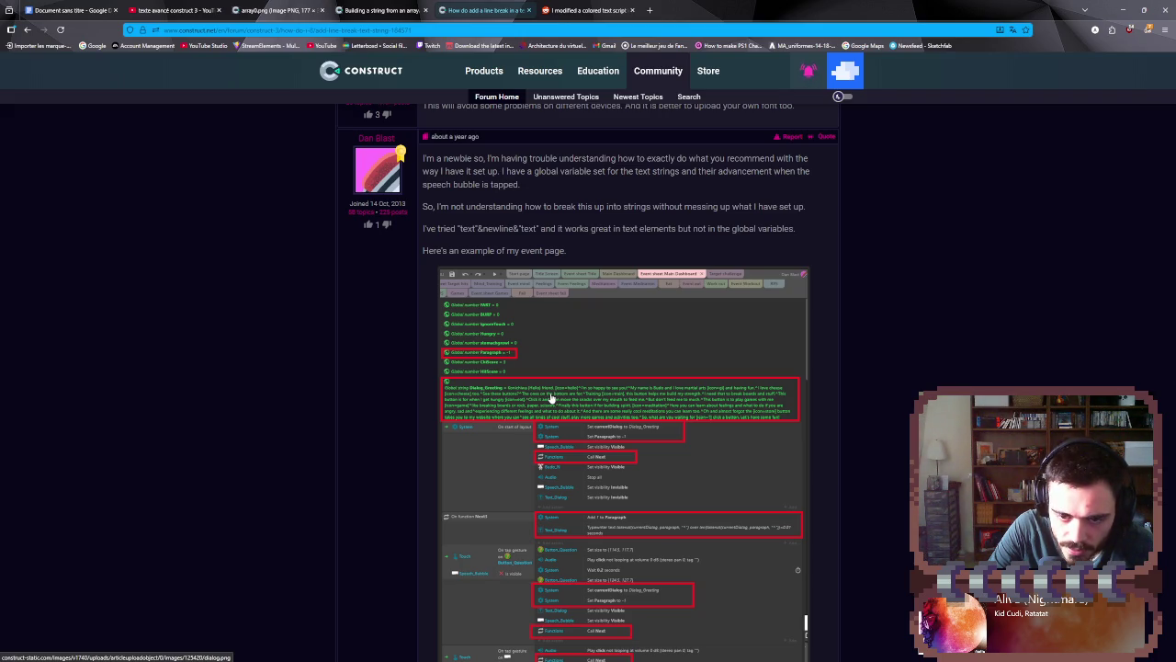
scroll(551, 397, "down", 3)
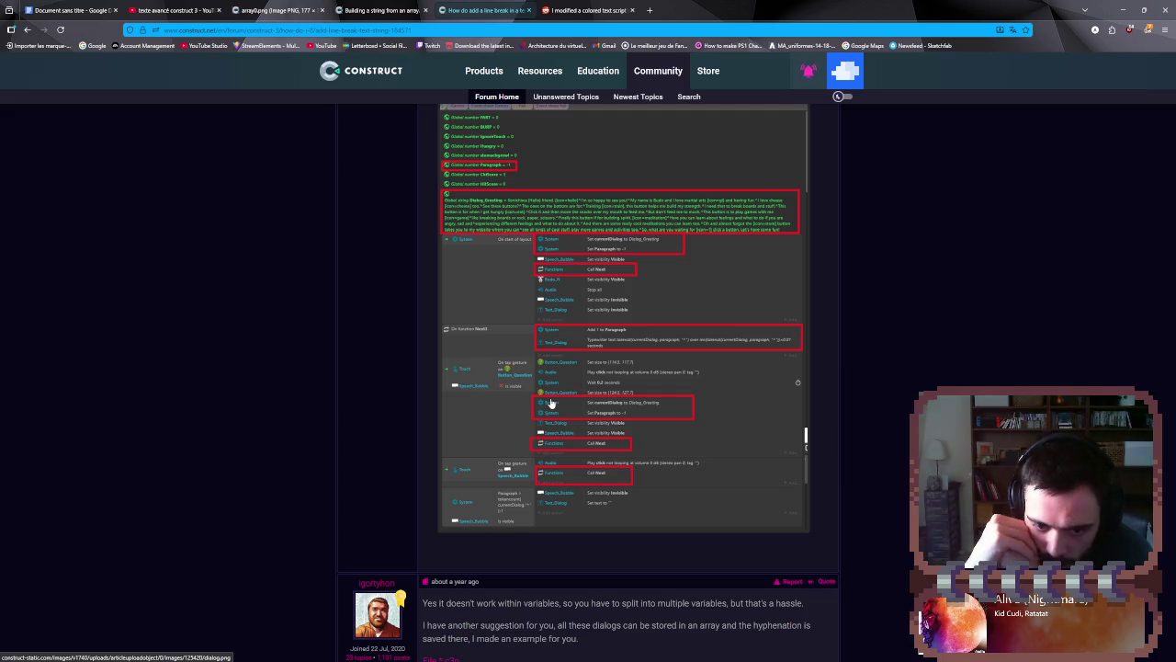
scroll(550, 402, "up", 10)
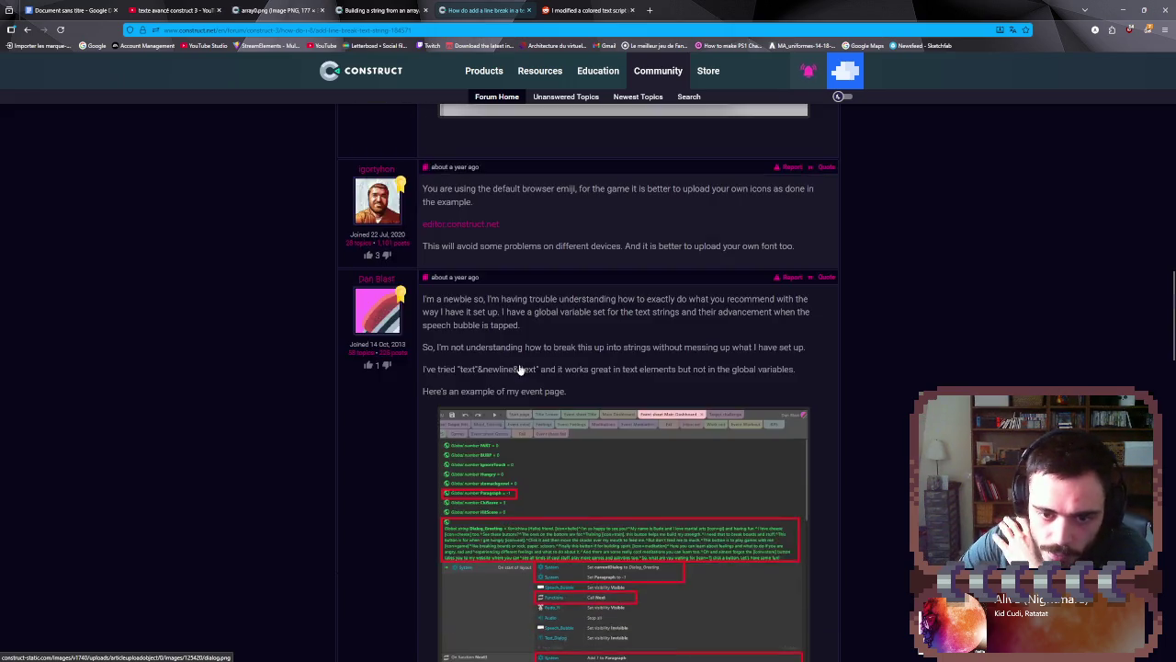
- Read past the event-sheet screenshot to the reply saying newlines don't work in variables
scroll(523, 370, "down", 5)
scroll(522, 366, "down", 3)
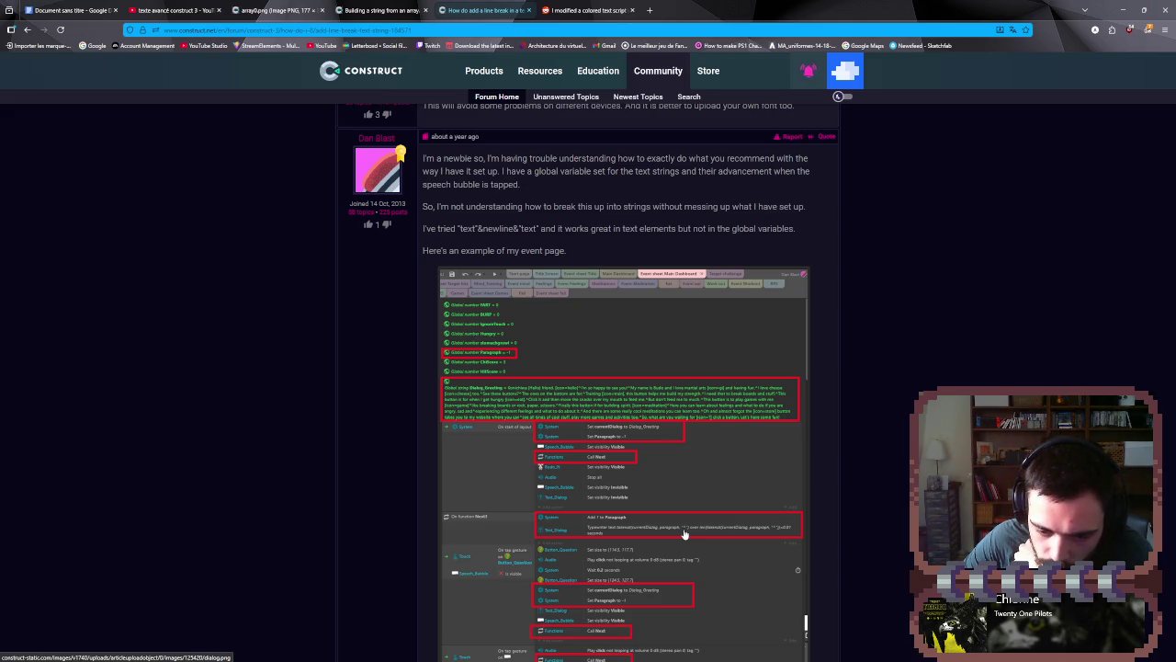
scroll(683, 533, "down", 1)
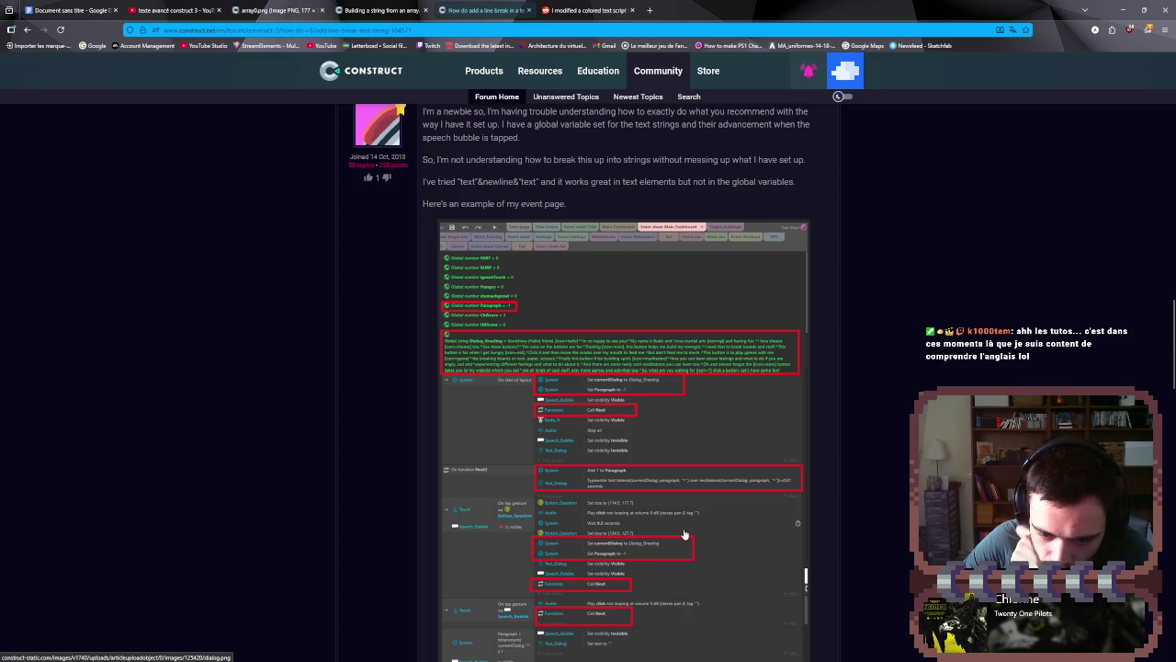
scroll(684, 533, "down", 1)
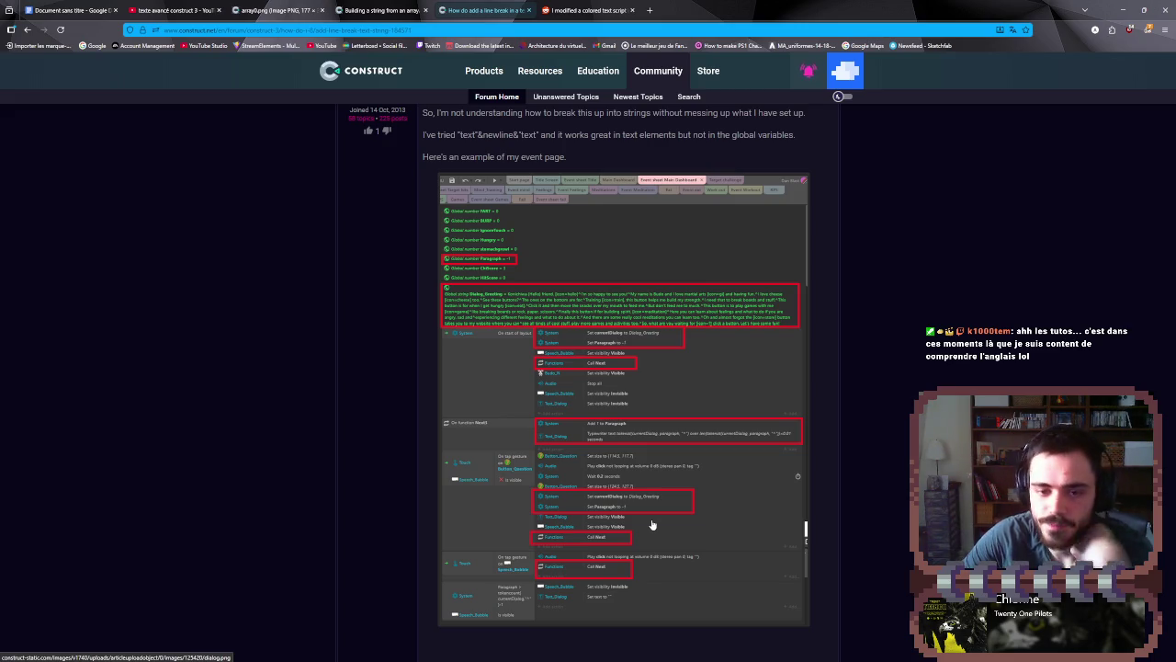
scroll(652, 525, "down", 1)
scroll(651, 524, "up", 3)
scroll(651, 525, "down", 1)
scroll(651, 525, "down", 1)
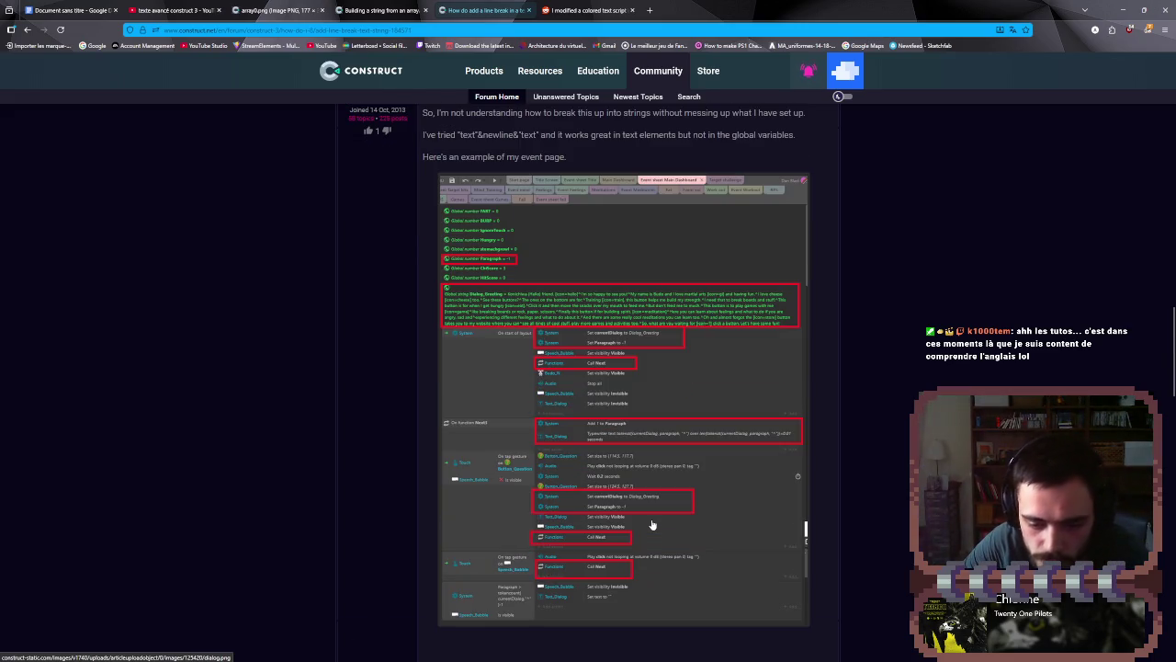
scroll(652, 524, "down", 6)
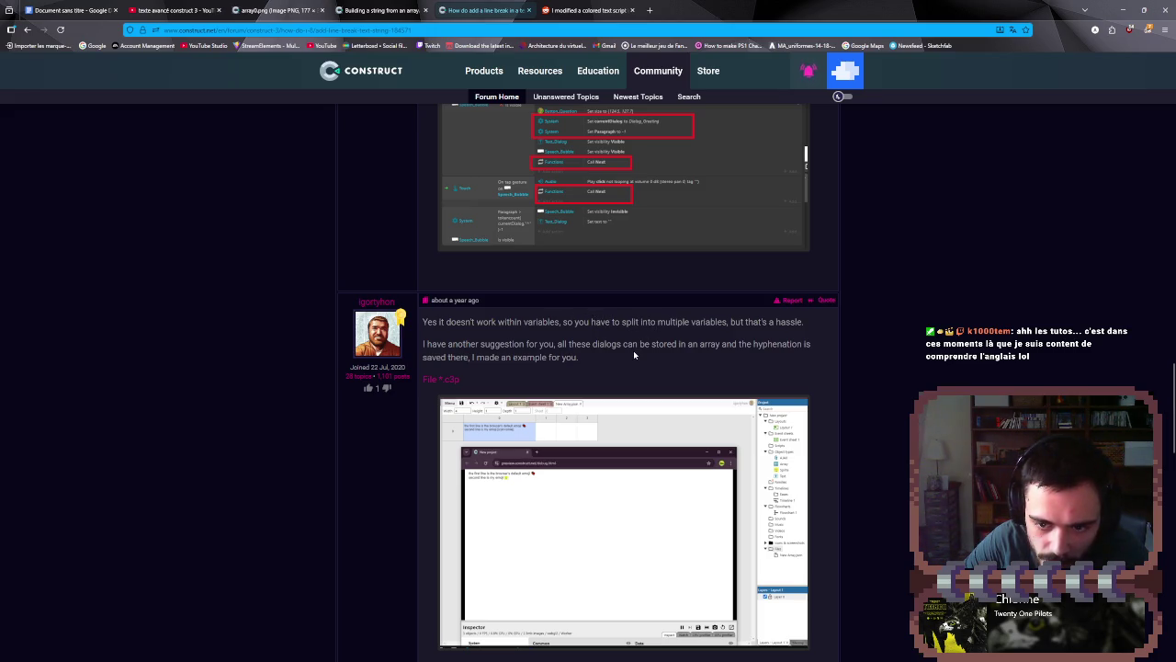
- Read through the remaining replies to the end of the line-break thread
scroll(633, 352, "down", 3)
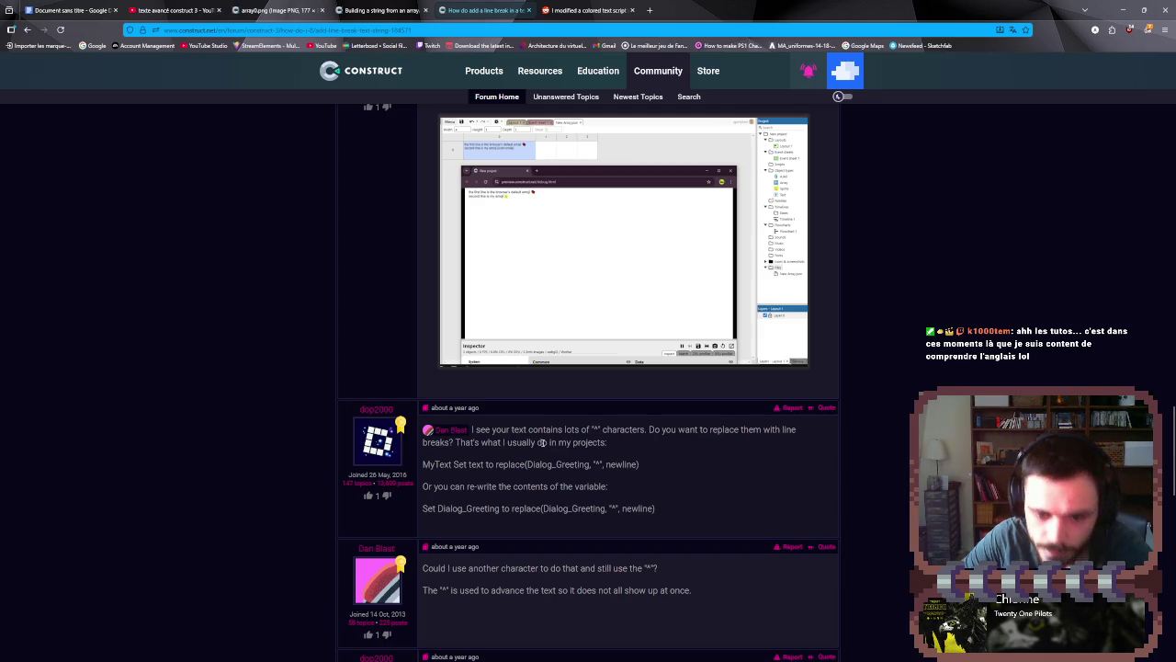
scroll(545, 464, "down", 2)
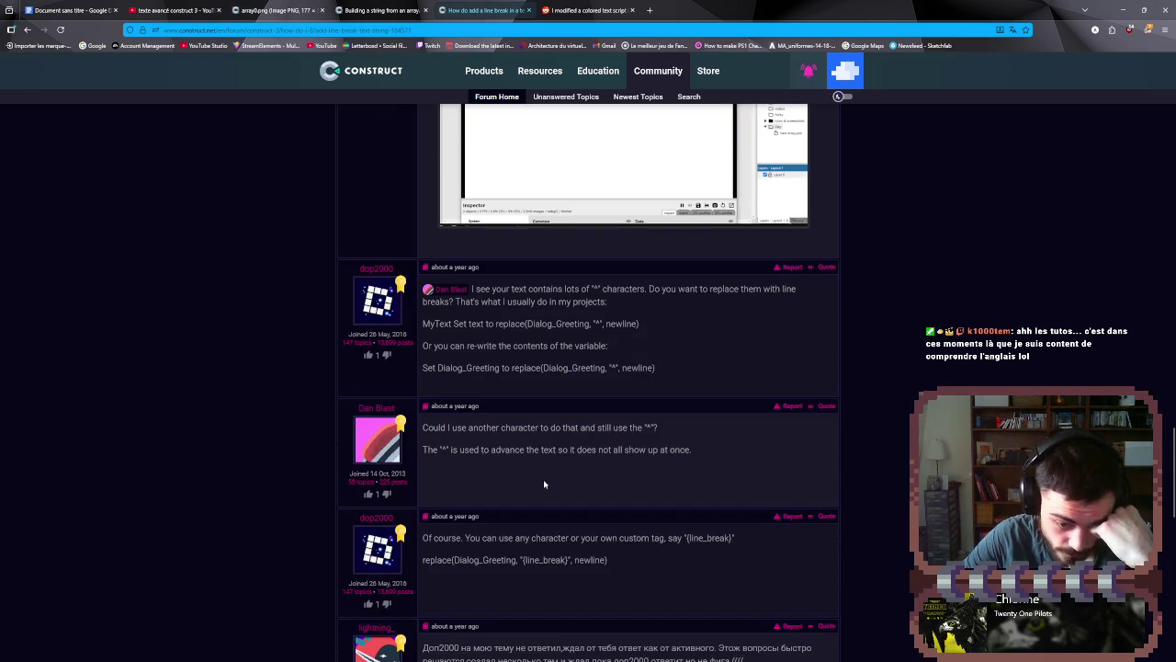
scroll(544, 487, "down", 3)
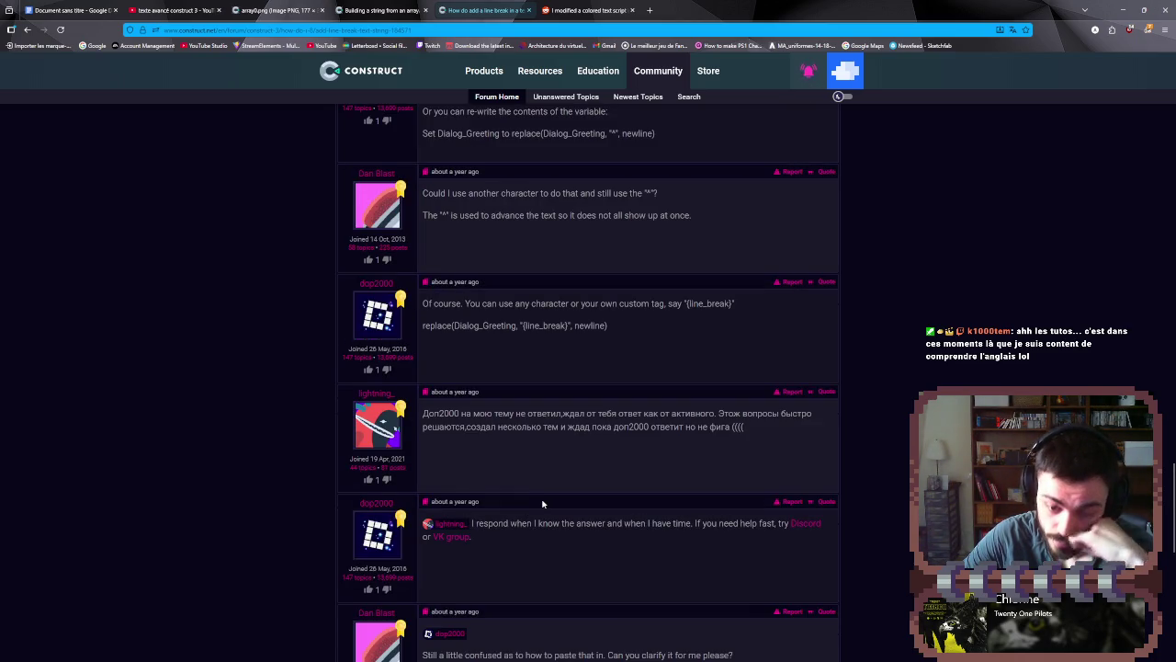
scroll(542, 504, "down", 3)
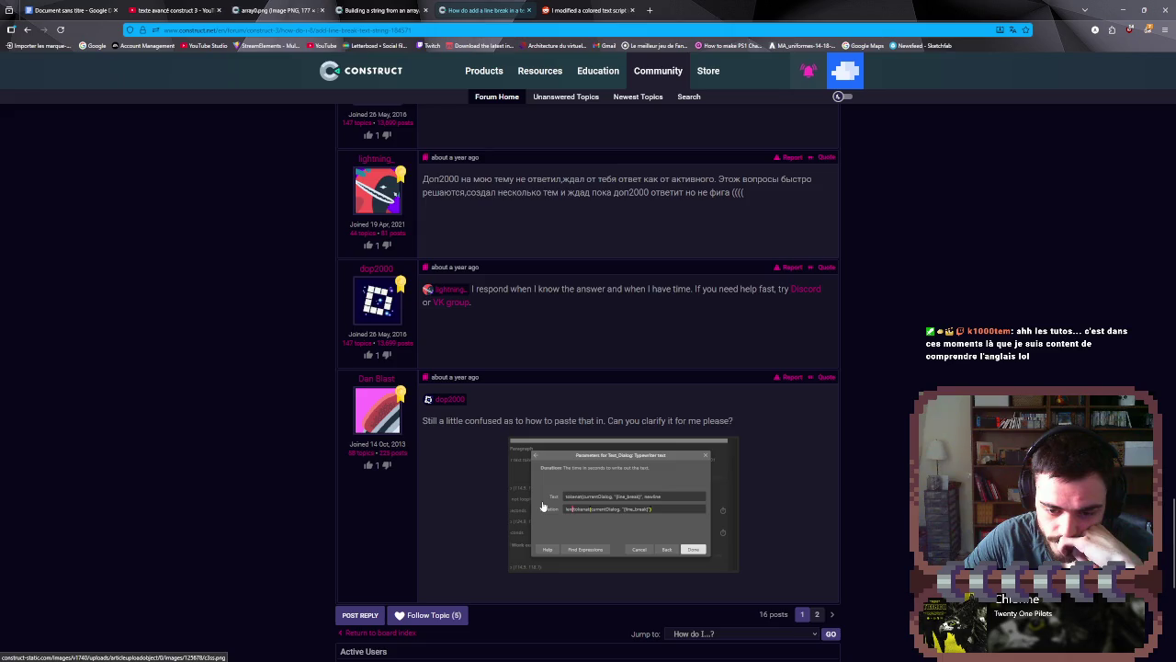
scroll(542, 505, "down", 2)
scroll(542, 505, "down", 1)
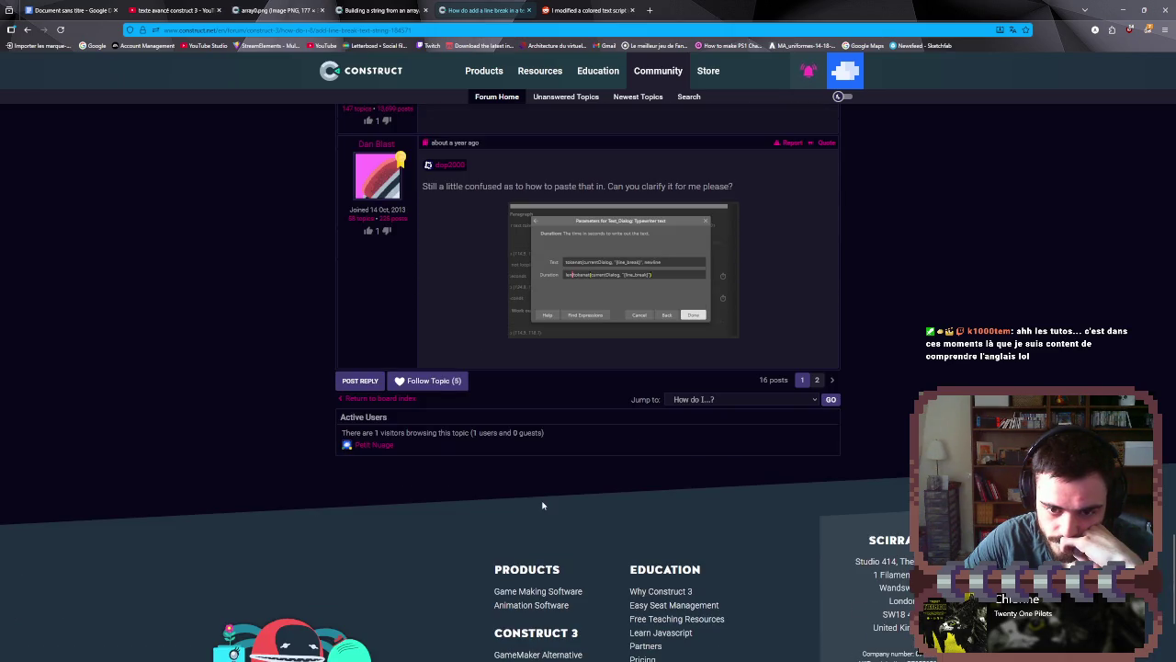
- Return to the thread's title, opening question and first "&newline&" reply
scroll(542, 505, "up", 3)
scroll(542, 505, "up", 1)
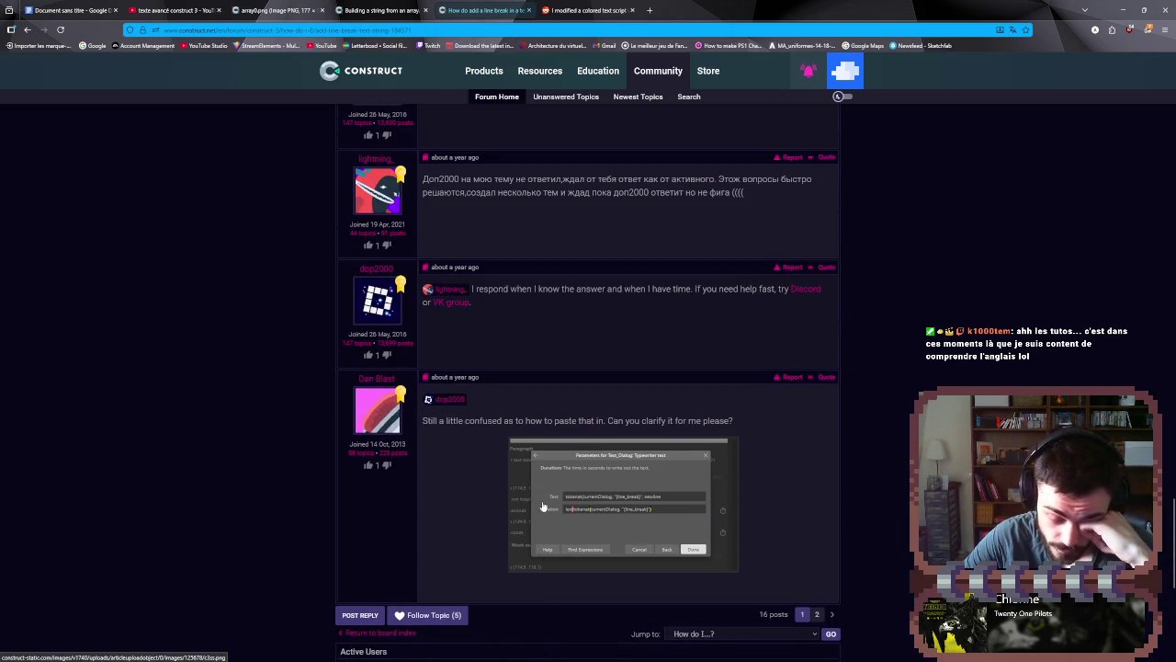
scroll(542, 501, "up", 5)
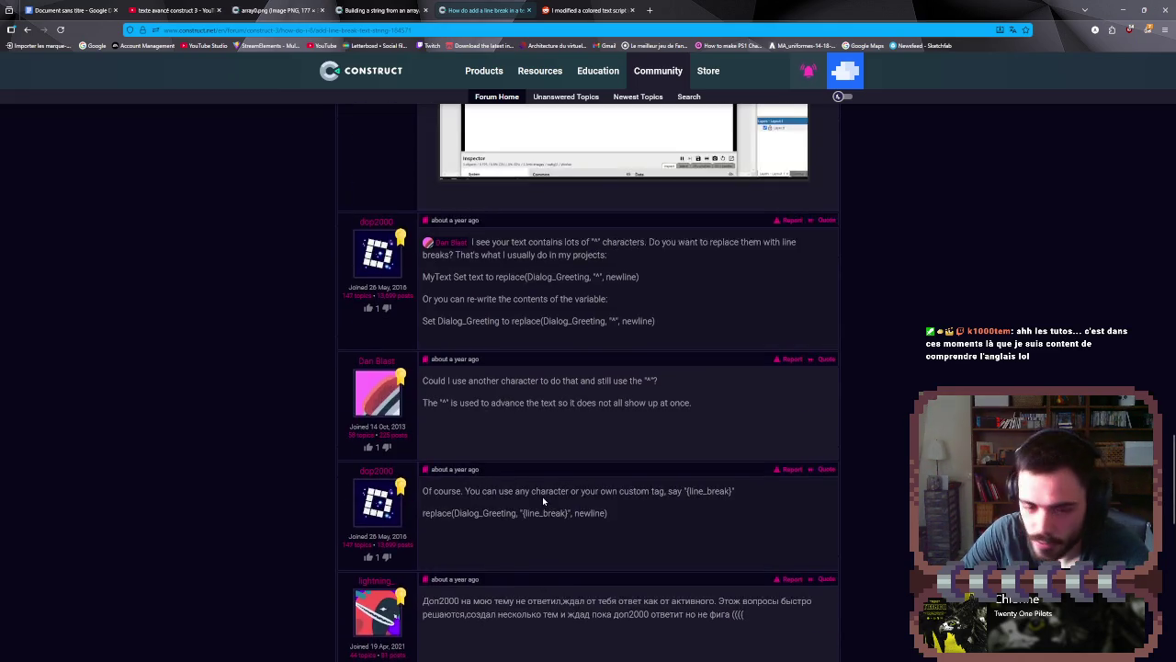
scroll(542, 496, "up", 2)
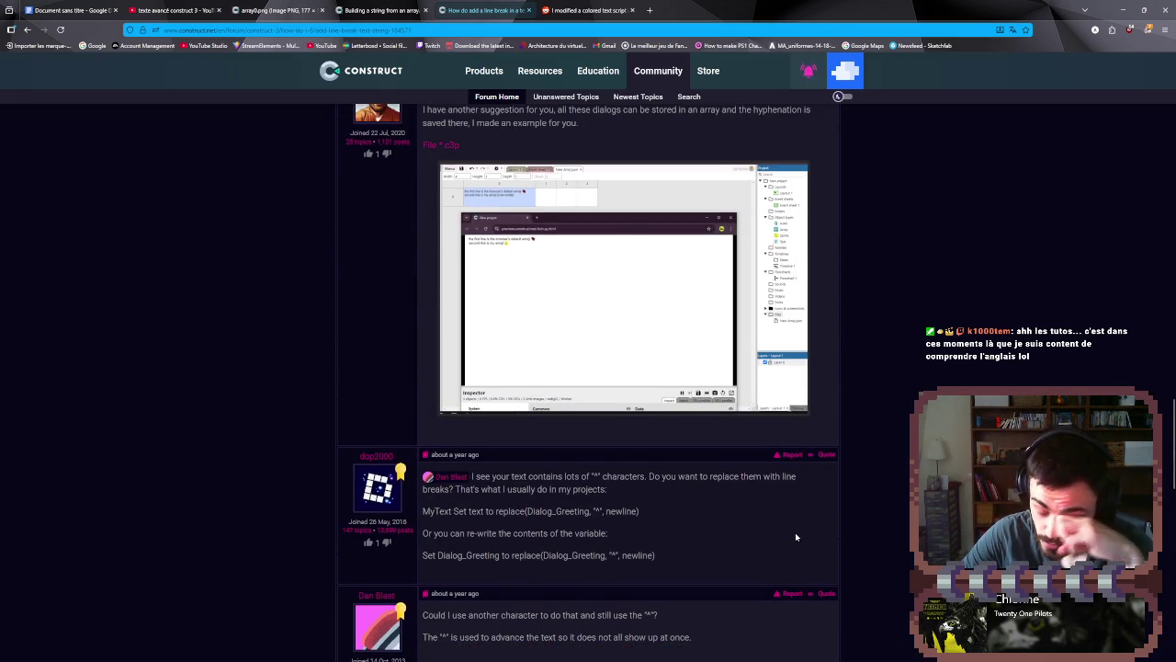
scroll(795, 531, "up", 5)
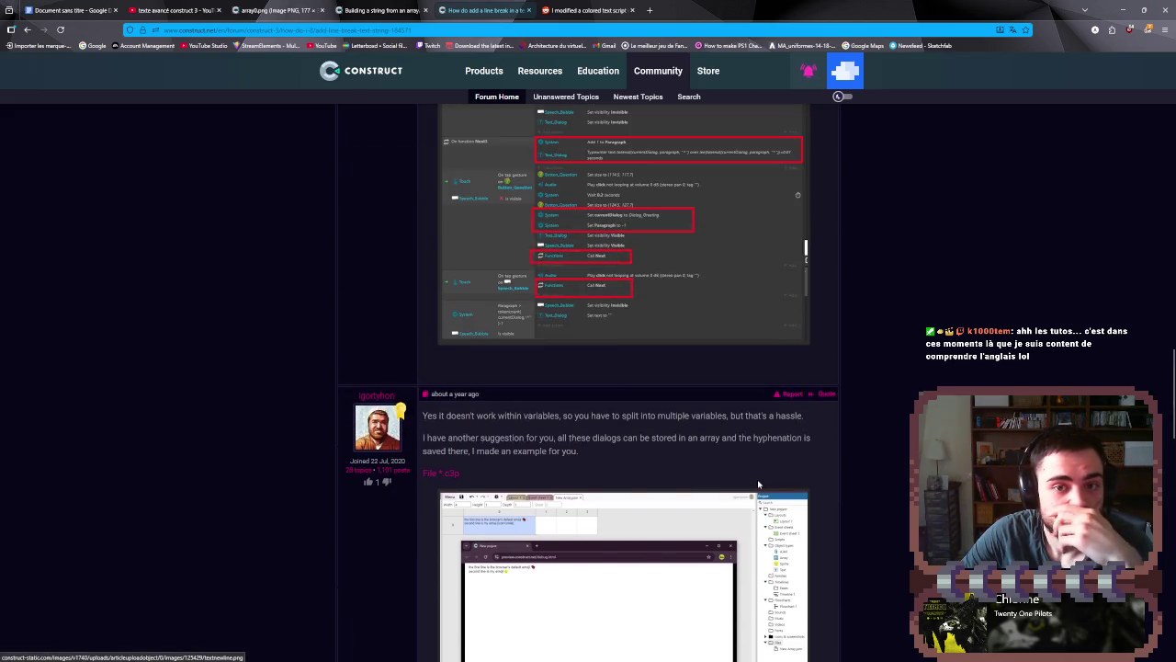
scroll(758, 485, "up", 6)
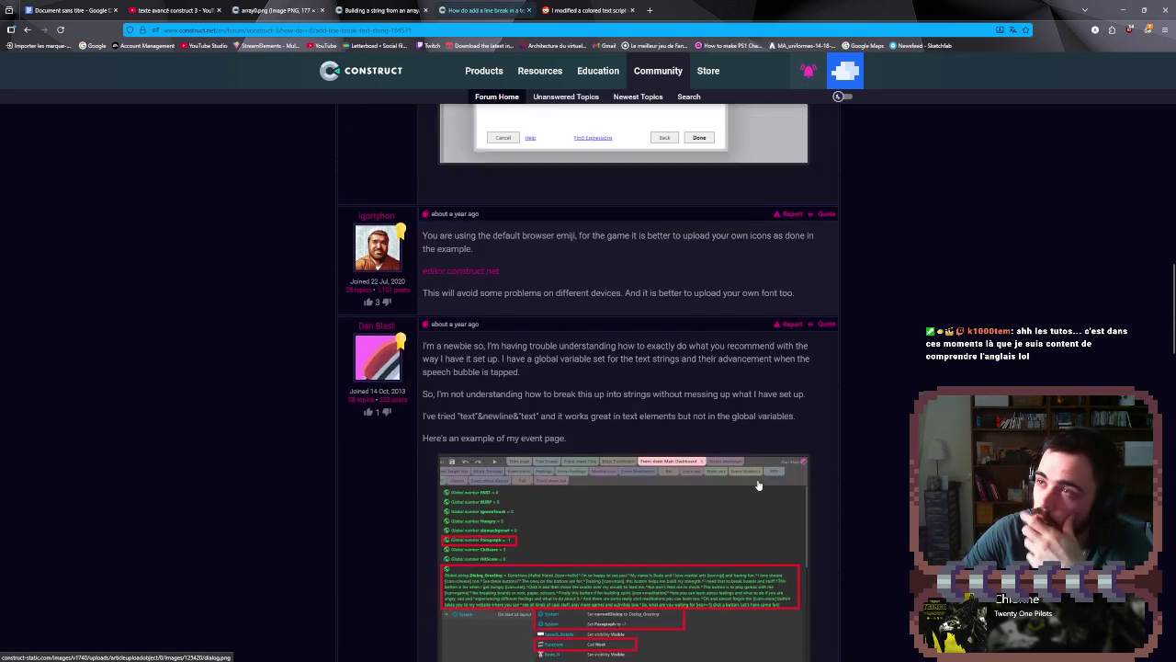
scroll(839, 493, "up", 12)
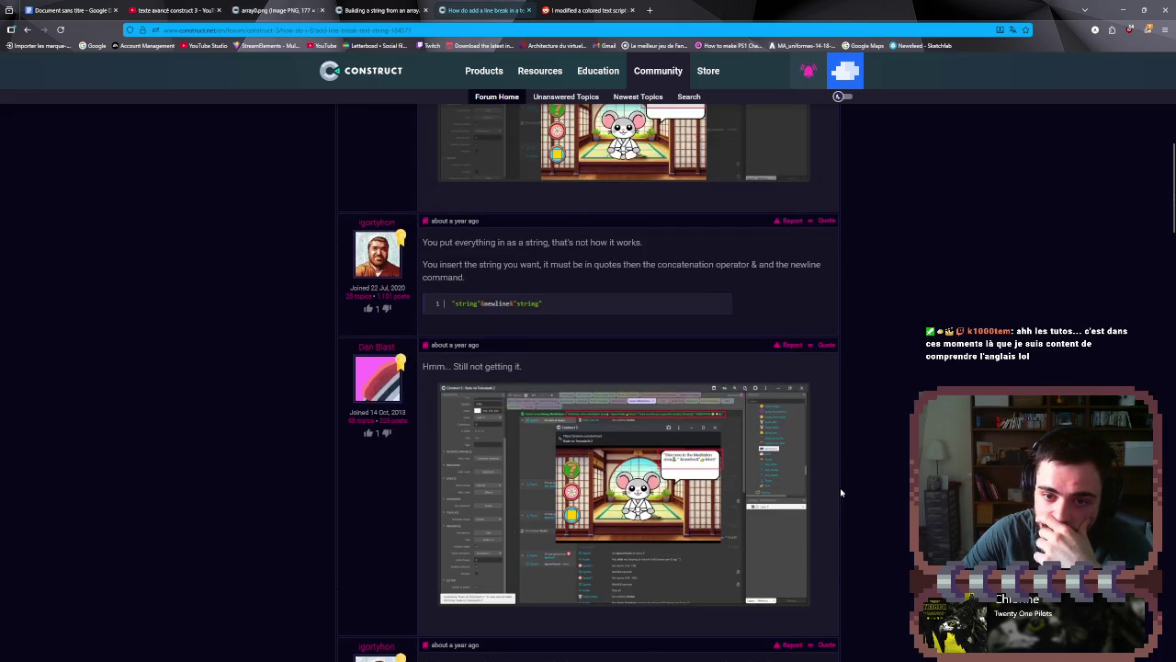
scroll(840, 494, "up", 4)
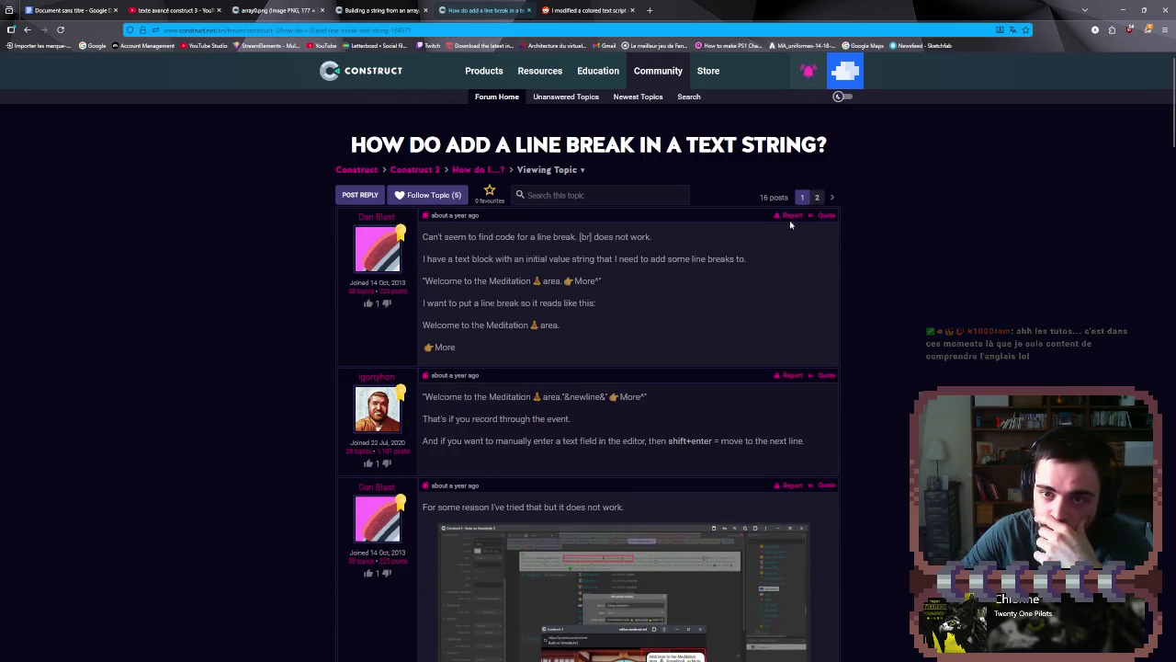
- Switch from the forum thread to the 'Document sans titre' Google Docs tab
left_click(807, 71)
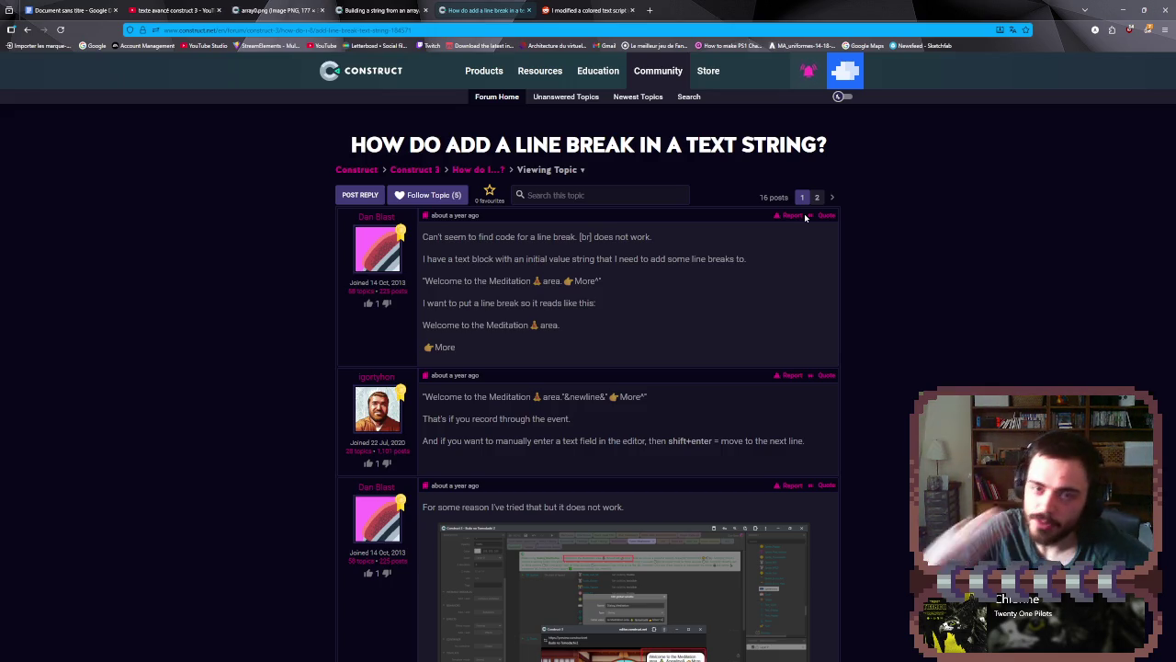
left_click(90, 8)
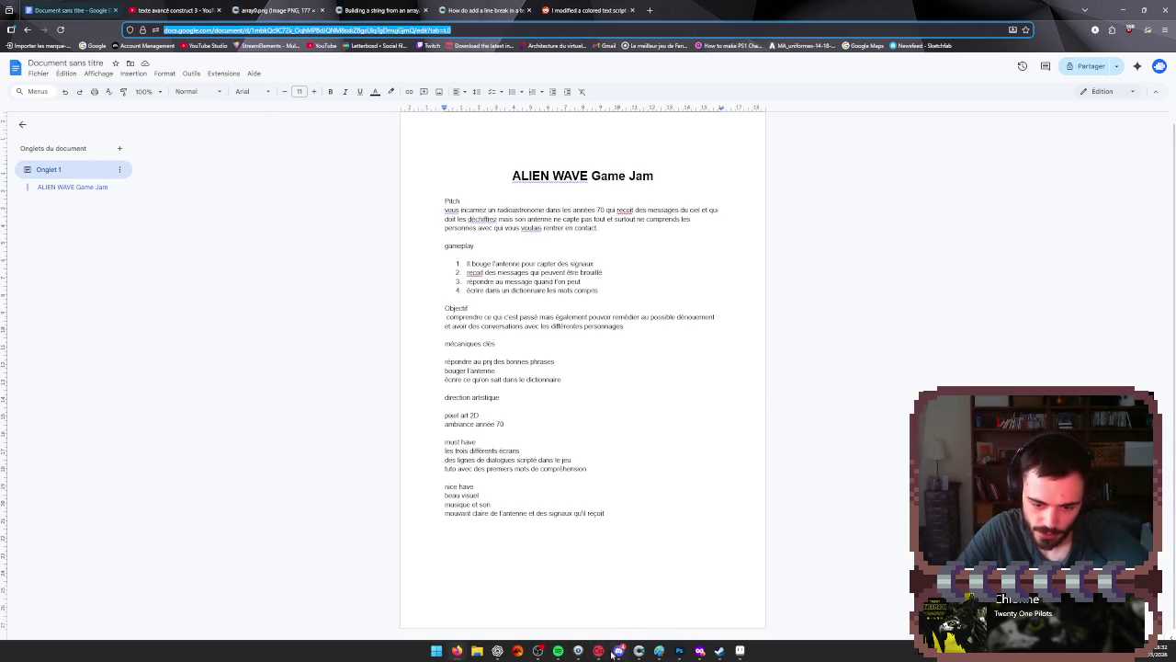
- Bring the Paint game-screen mockup forward from the Windows taskbar
left_click(660, 653)
scroll(654, 454, "up", 3)
scroll(452, 389, "down", 1)
scroll(174, 211, "up", 2)
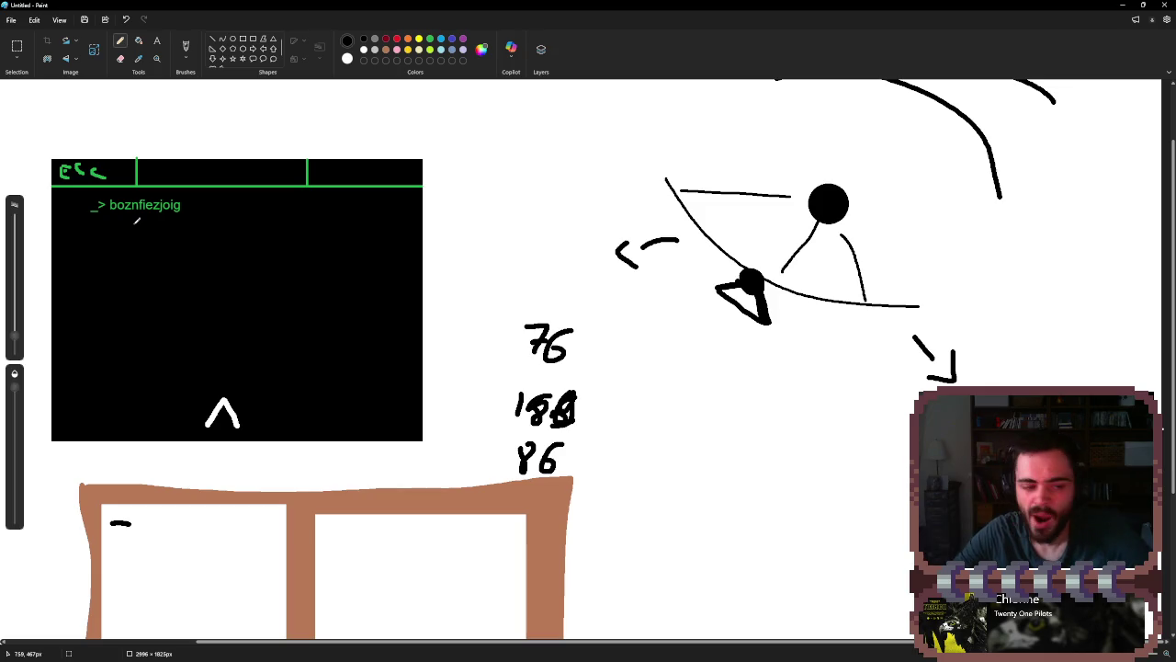
- Pencil a short note with an arrow in the left white panel below the black screen
scroll(136, 220, "down", 4)
left_click_drag(125, 305, 131, 308)
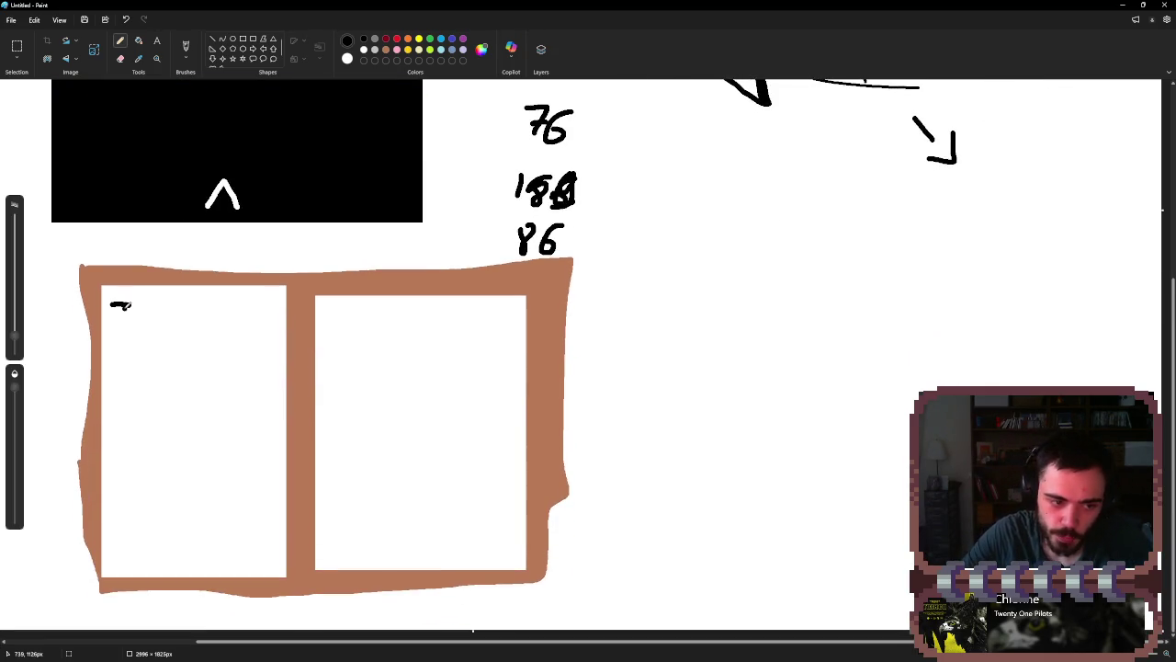
scroll(122, 307, "up", 5)
mouse_move(120, 559)
left_mouse_down()
mouse_move(119, 575)
mouse_move(147, 563)
mouse_move(217, 577)
left_mouse_up()
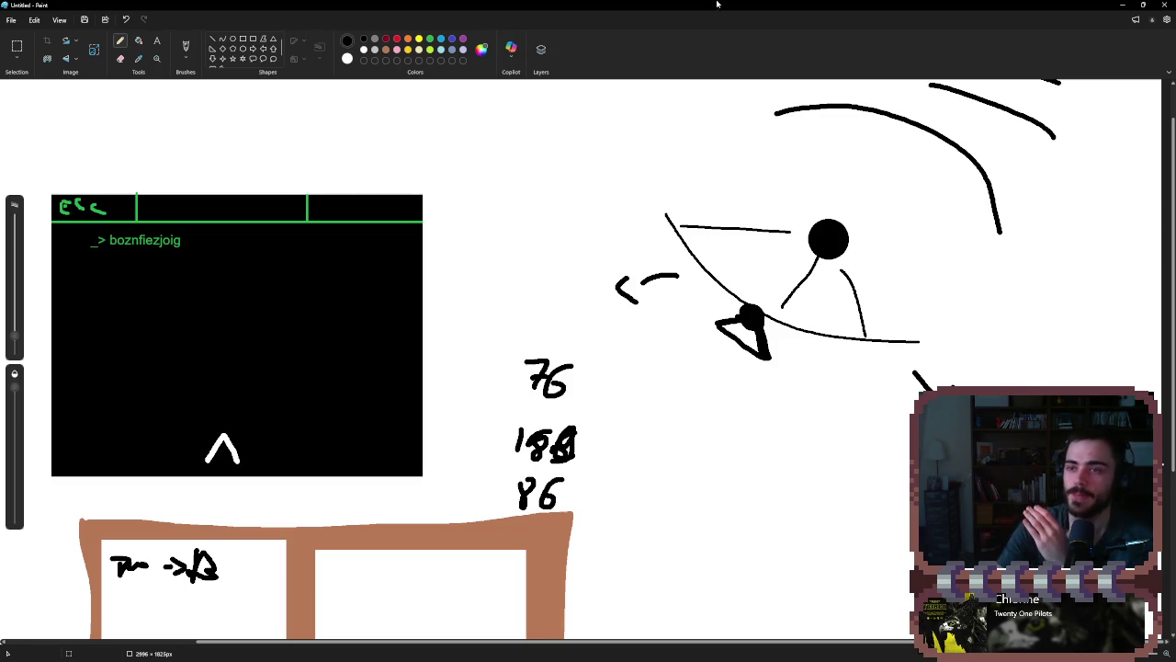
left_click(1122, 4)
- Delete the CryptedTexte family and move the text object down into the black terminal screen
left_click(1123, 10)
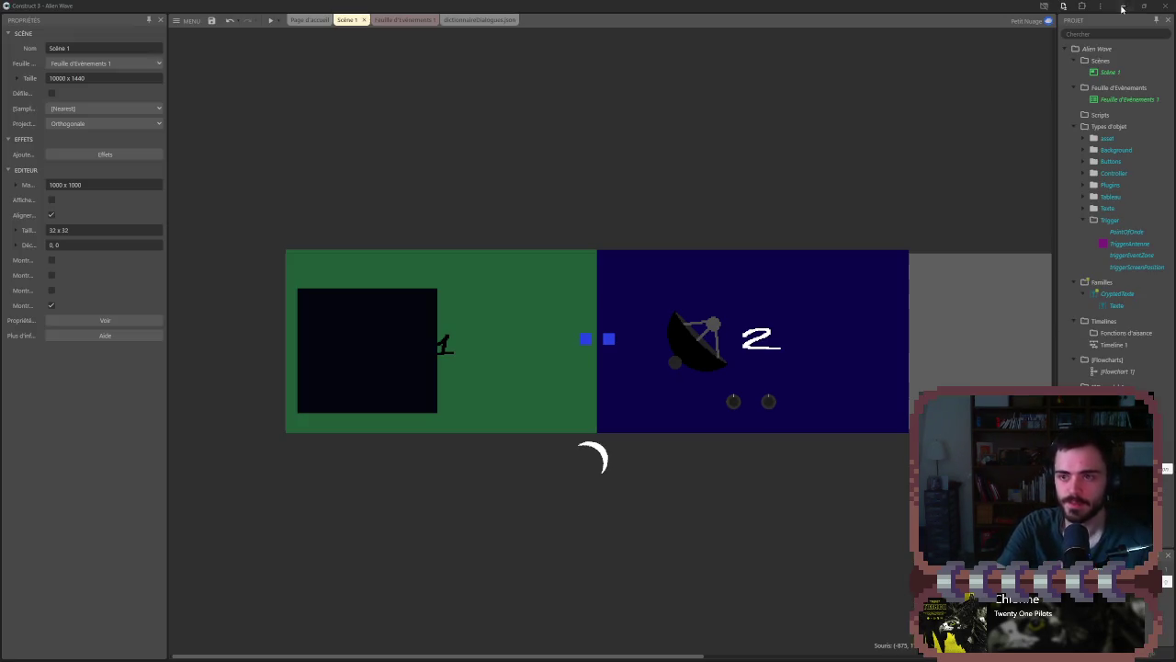
scroll(470, 308, "up", 3)
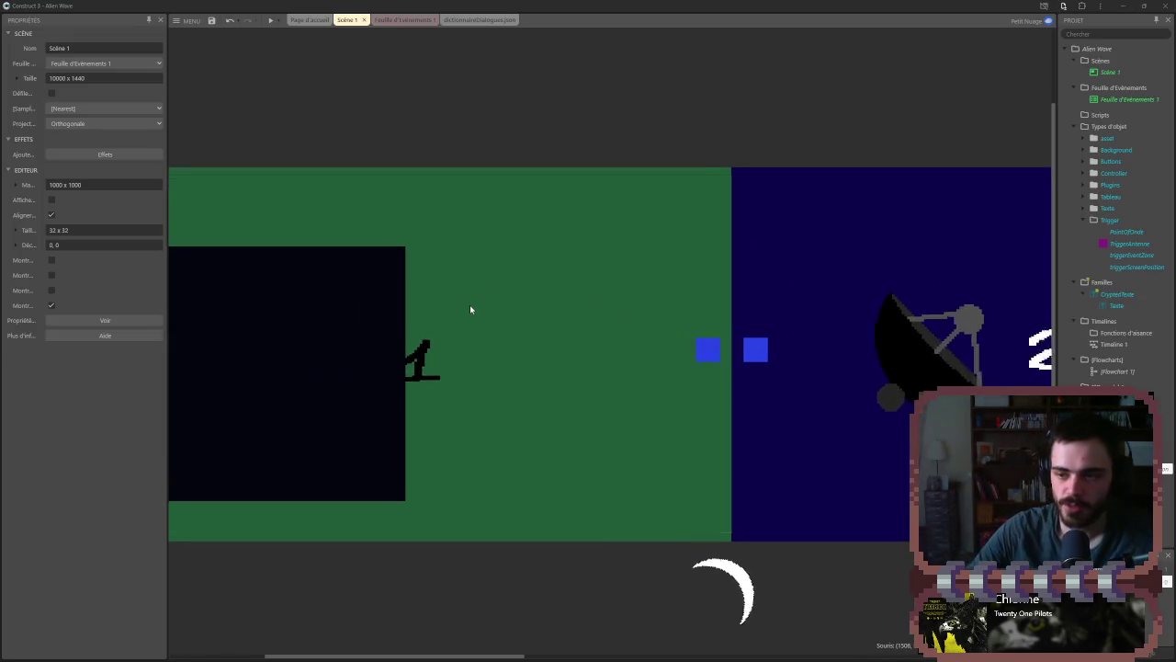
scroll(530, 87, "up", 1)
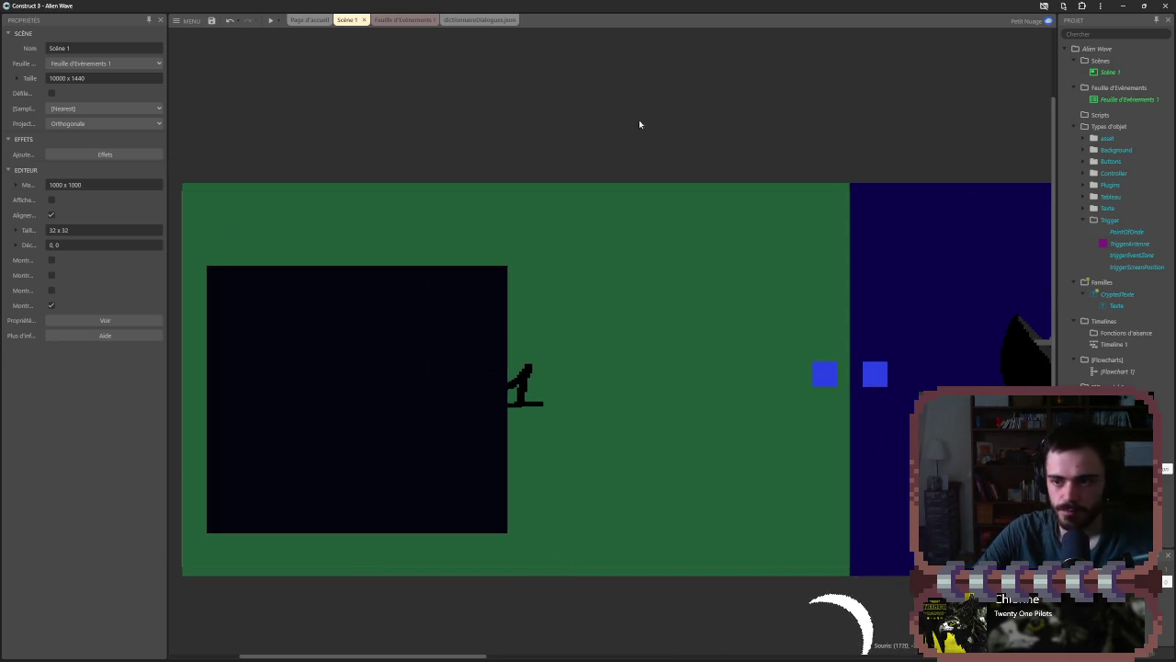
left_click(1114, 295)
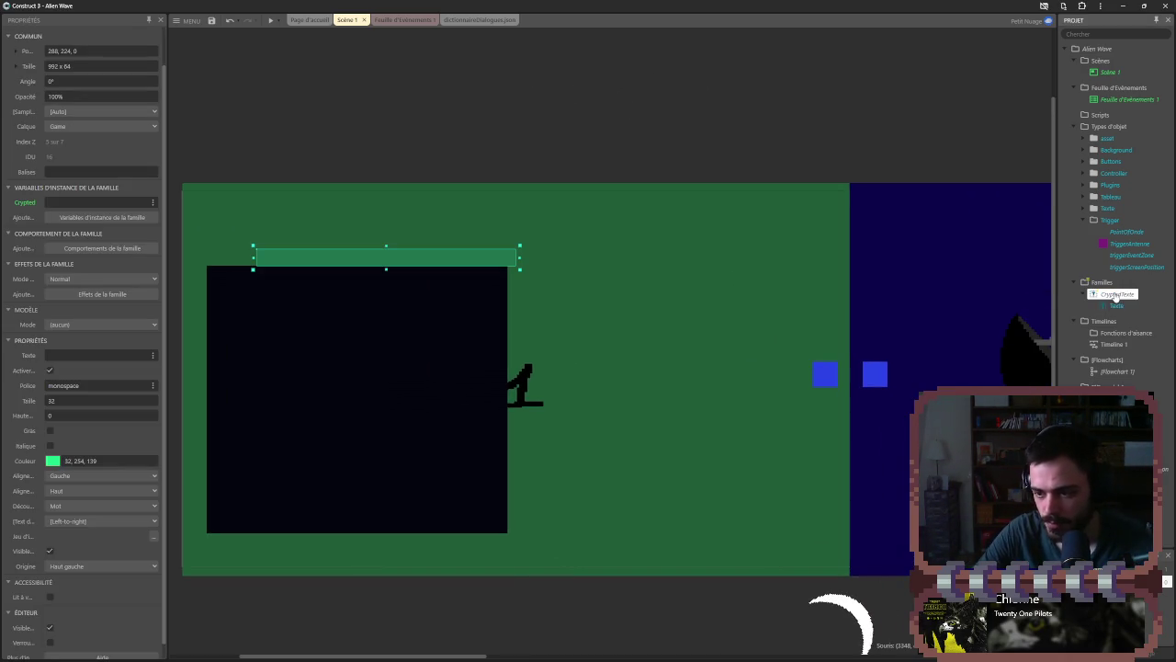
key("Delete")
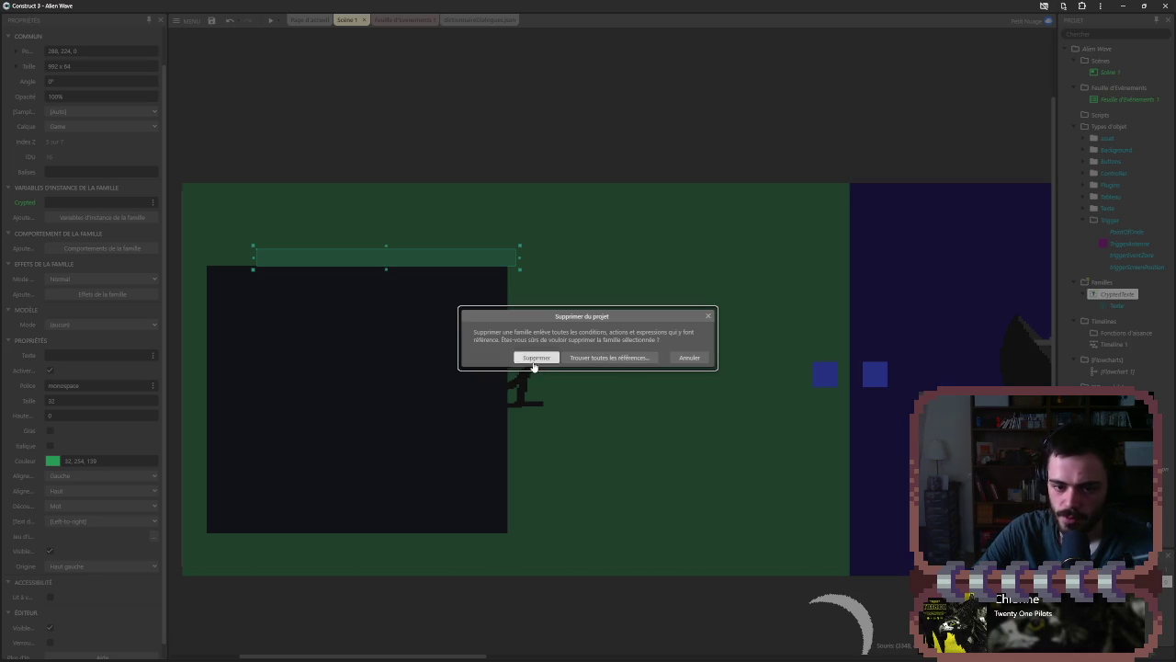
left_click(538, 357)
mouse_move(532, 253)
left_mouse_down()
mouse_move(483, 283)
mouse_move(487, 274)
left_mouse_up()
left_click(90, 216)
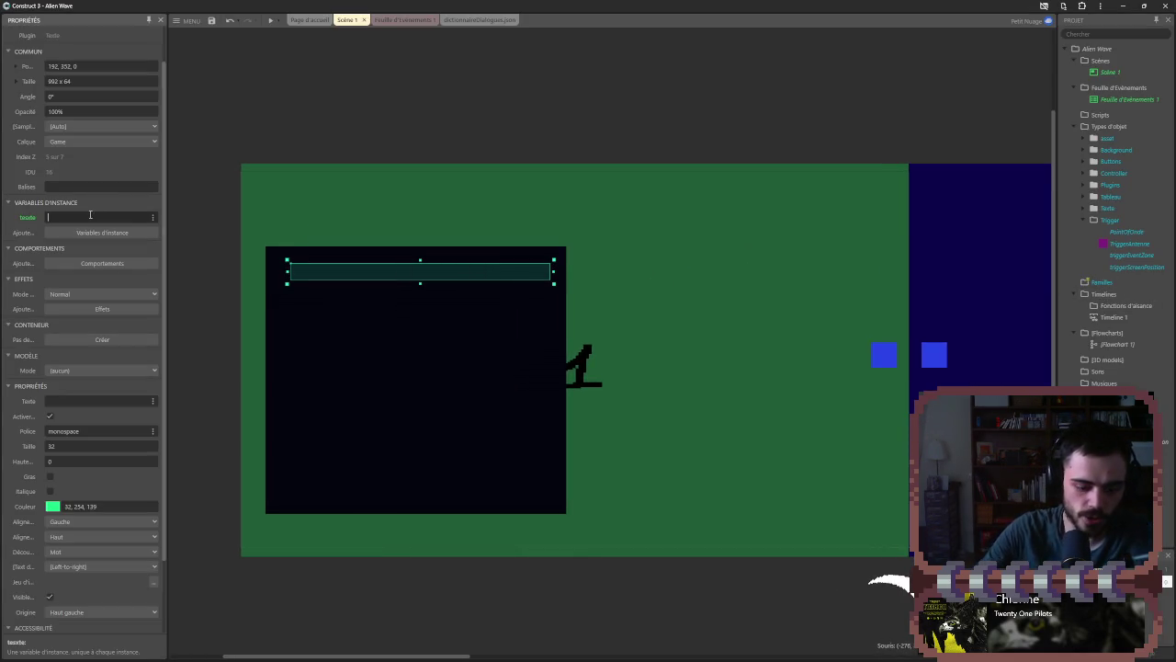
- Set the teste variable and the displayed text both to 'zubulte', then browse fonts
type("zubulle")
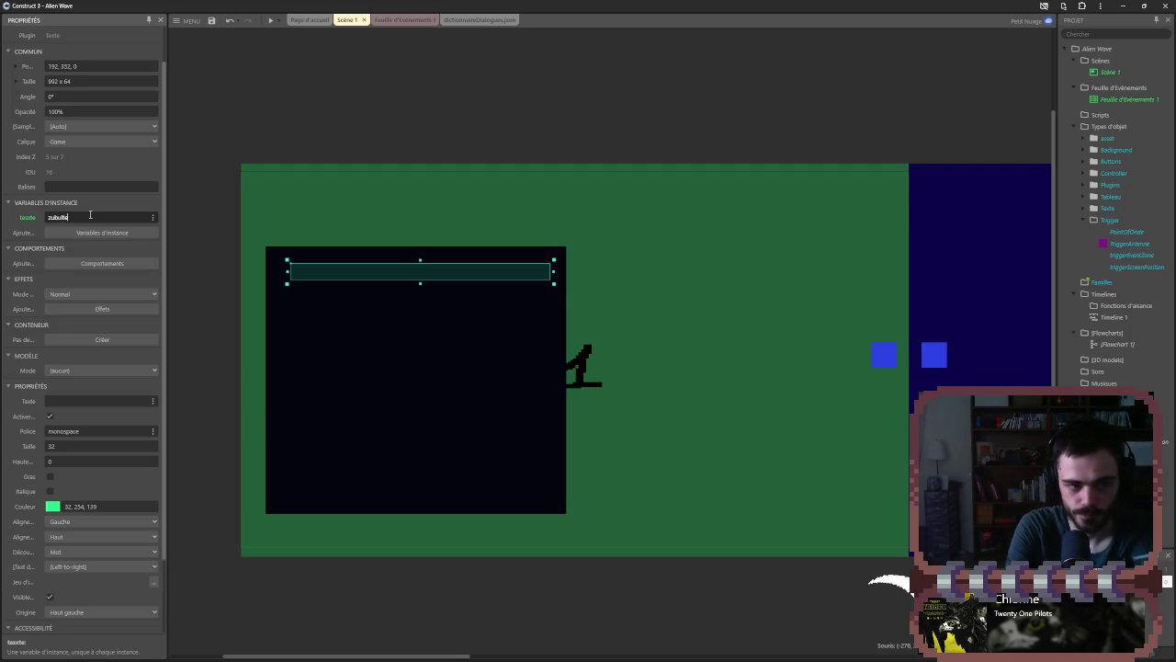
key("Return")
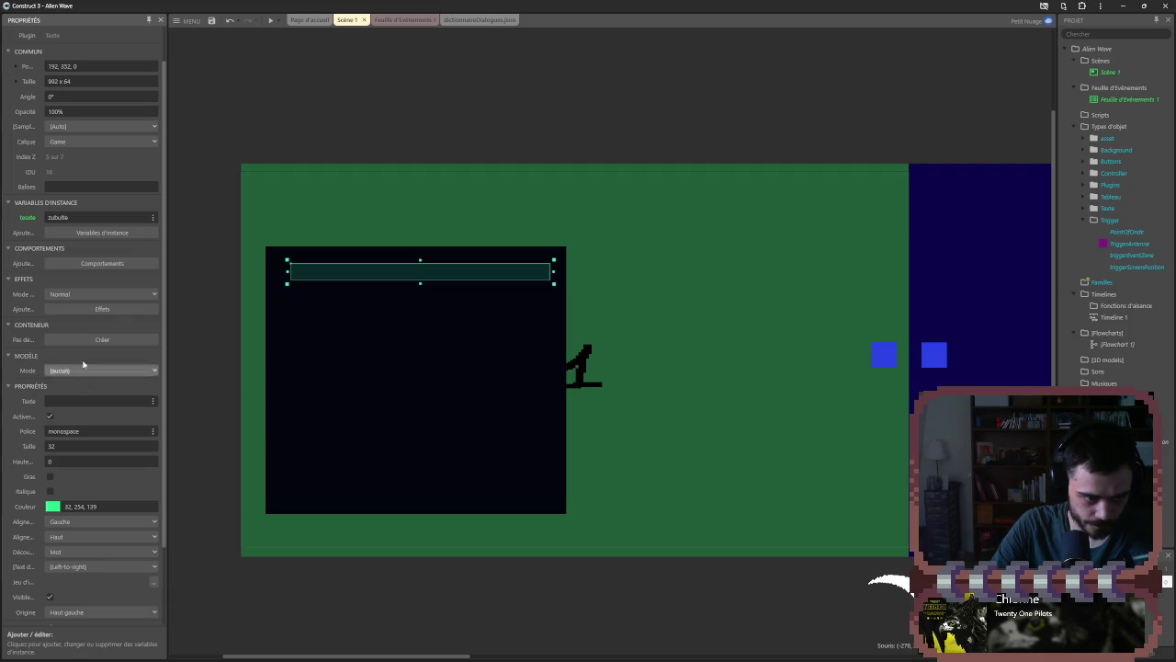
left_click(79, 398)
left_click(84, 221)
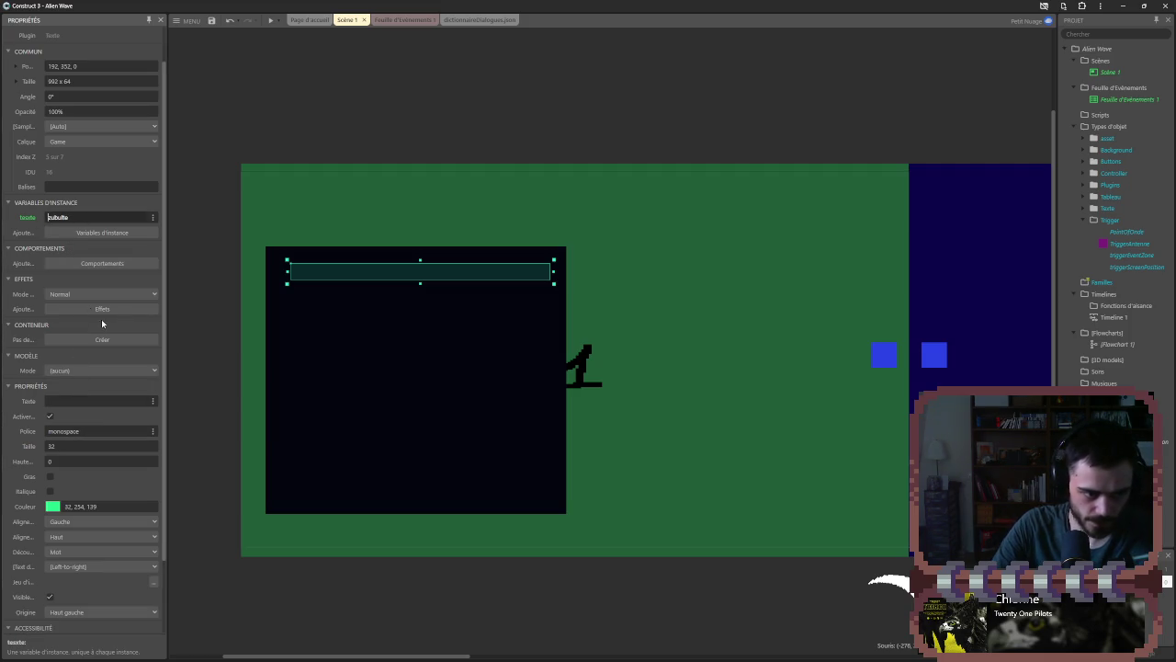
left_click(62, 400)
type("zubulle")
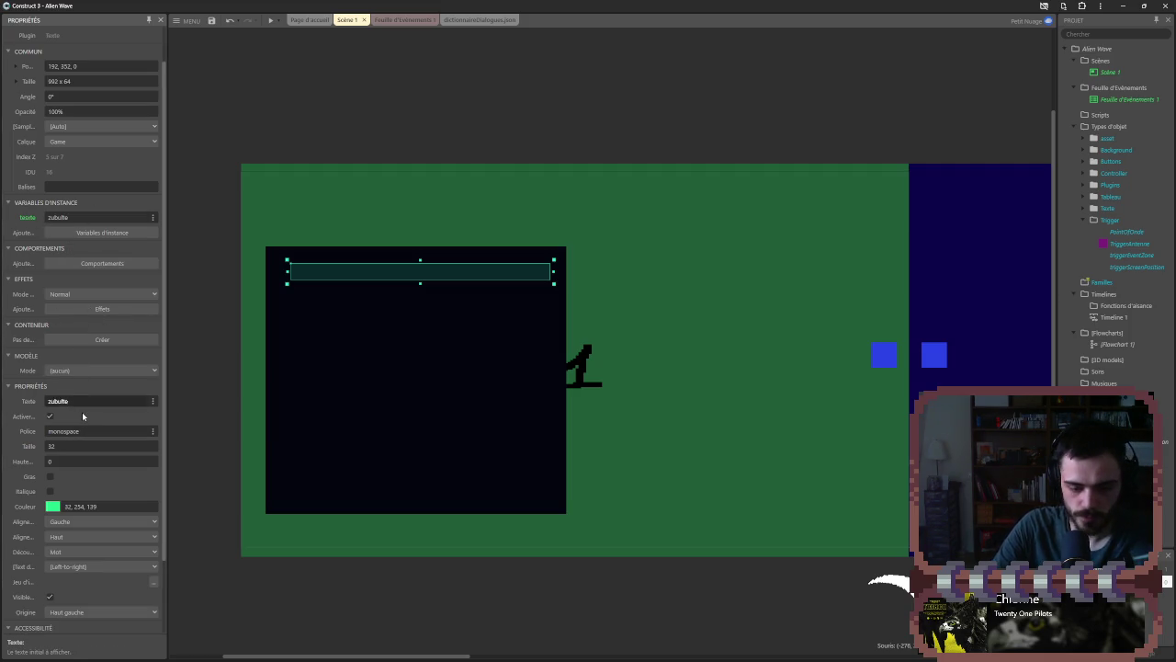
left_click(82, 414)
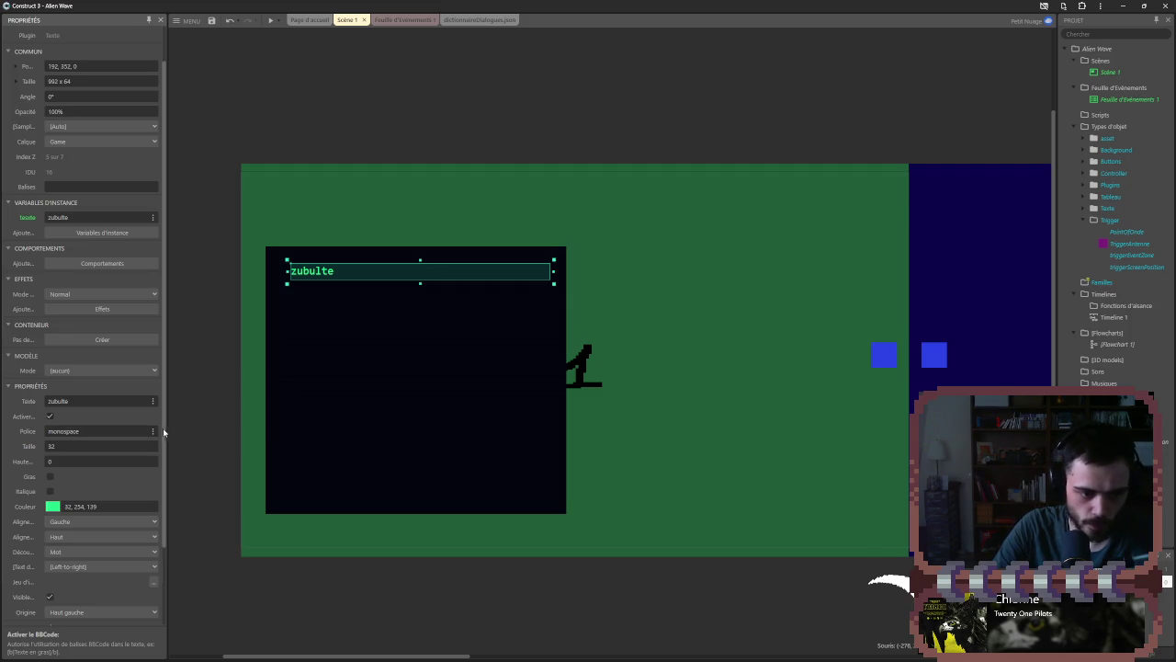
left_click(153, 431)
left_click(494, 371)
- Try the Baby Doll font on the zubulte label
scroll(569, 351, "down", 5)
left_click(702, 442)
left_click(669, 294)
left_click(658, 305)
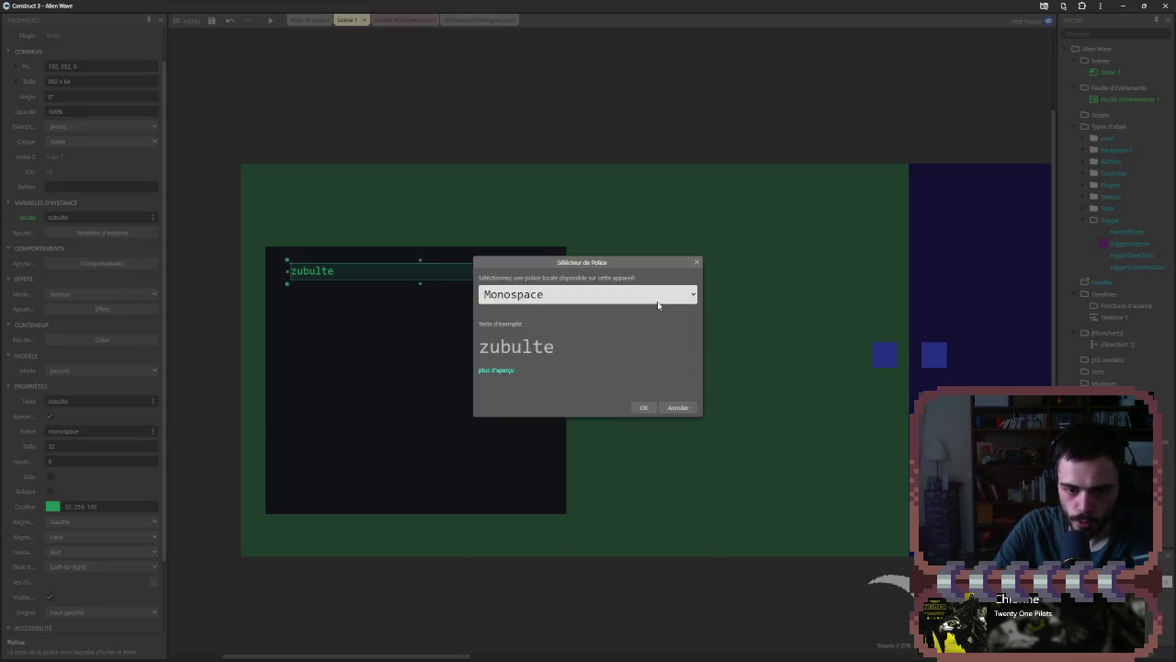
left_click(658, 296)
scroll(598, 441, "down", 3)
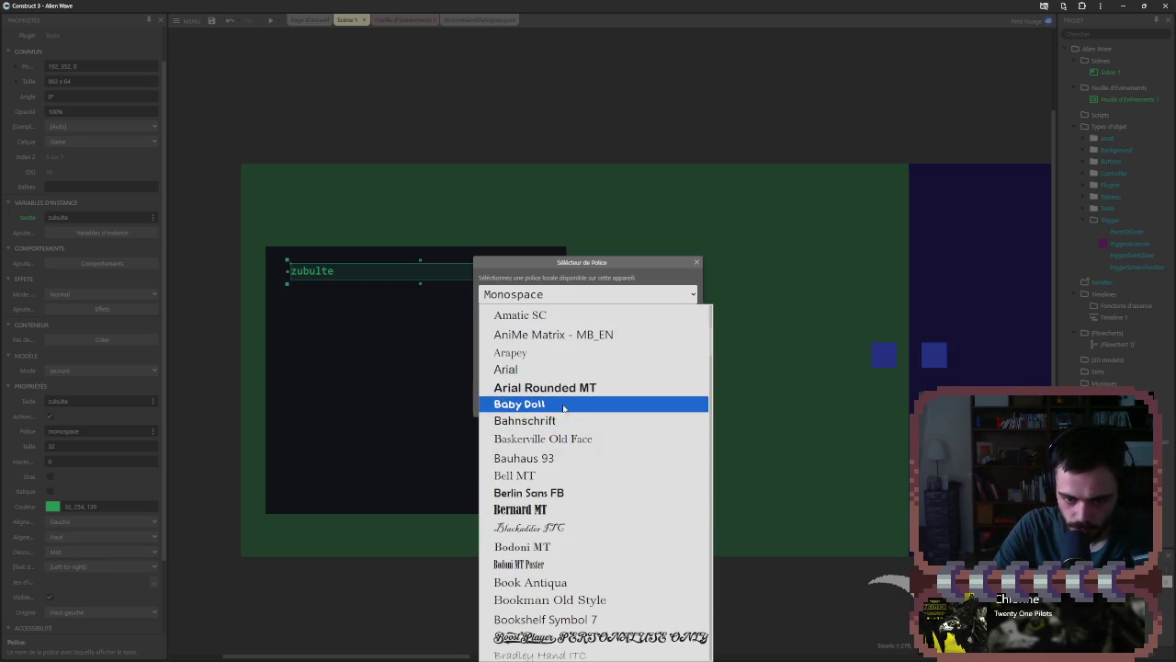
left_click(565, 404)
left_click(645, 410)
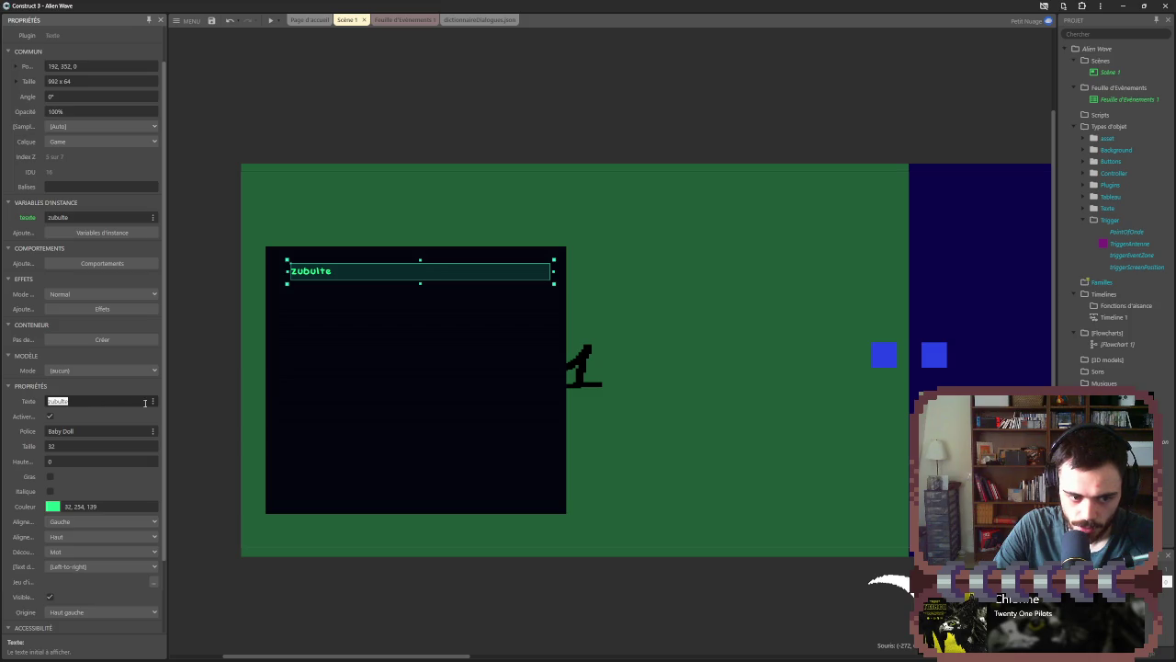
- Browse the font list and preview the Mobee font on the label
left_click(153, 431)
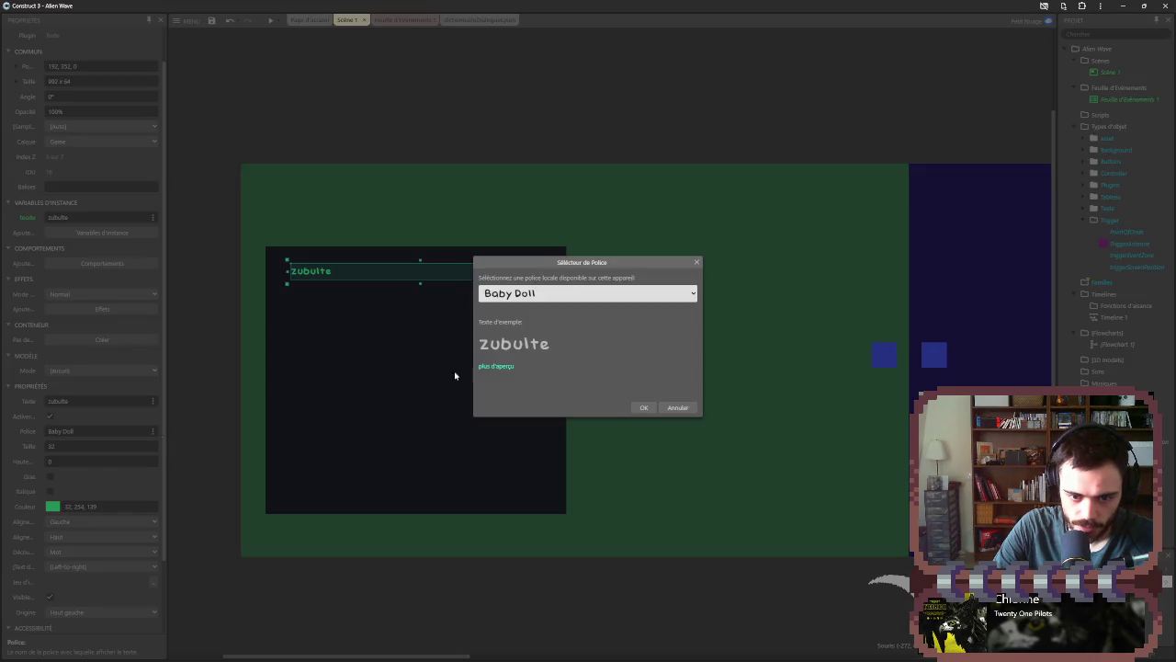
left_click(638, 297)
scroll(633, 434, "down", 10)
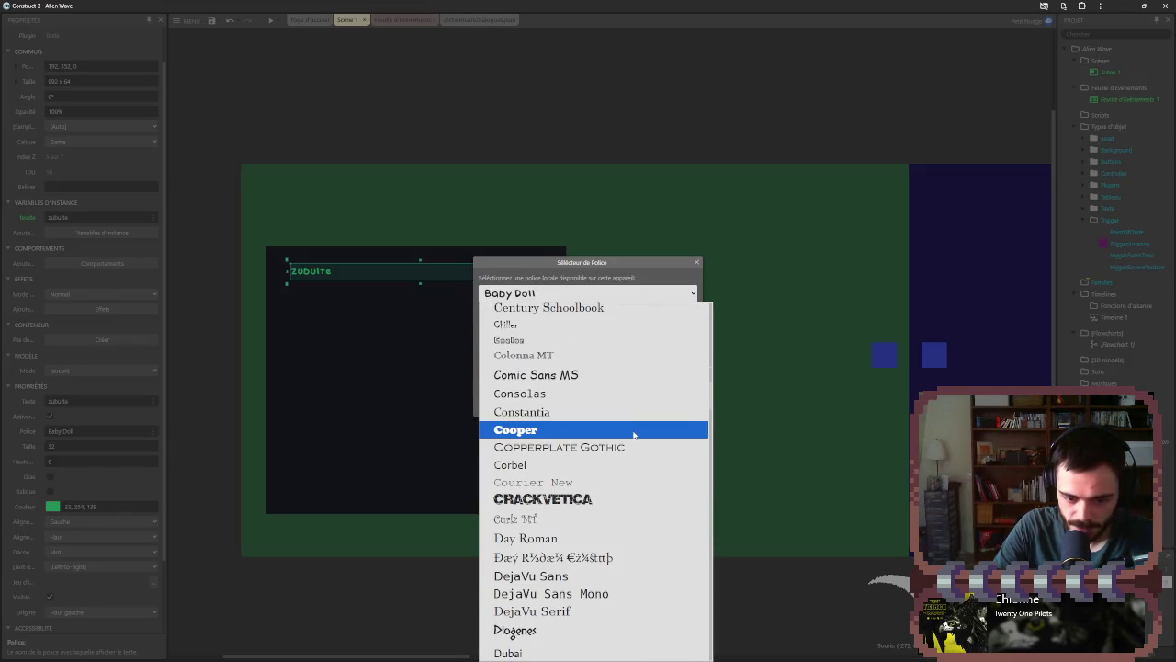
scroll(634, 441, "down", 8)
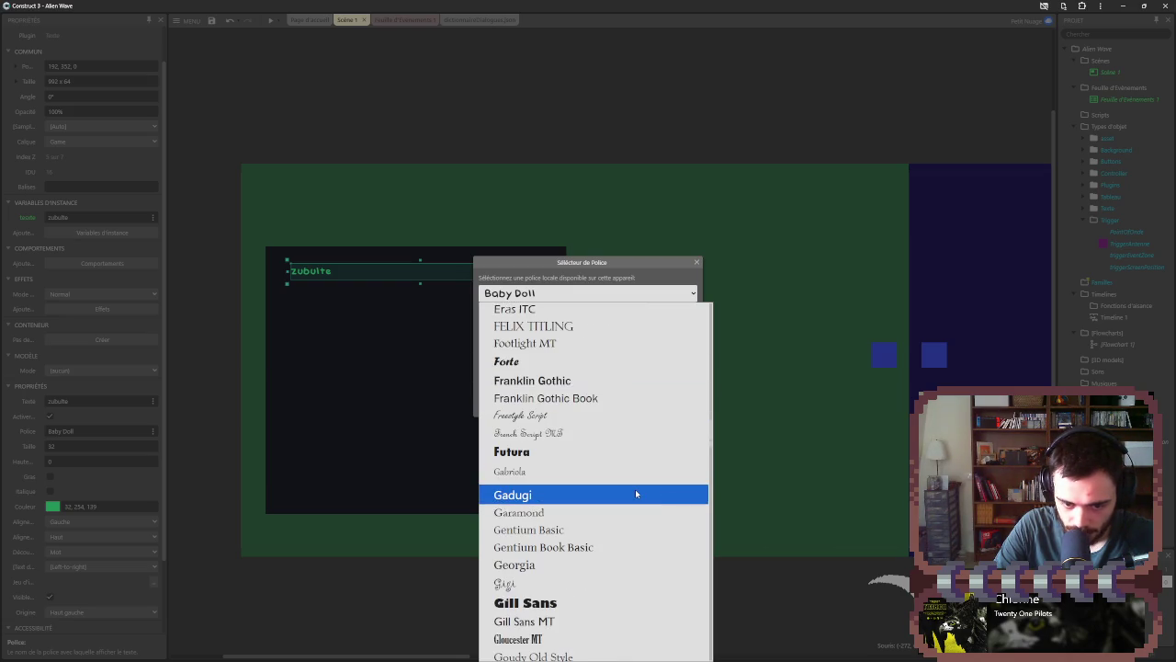
scroll(636, 489, "down", 9)
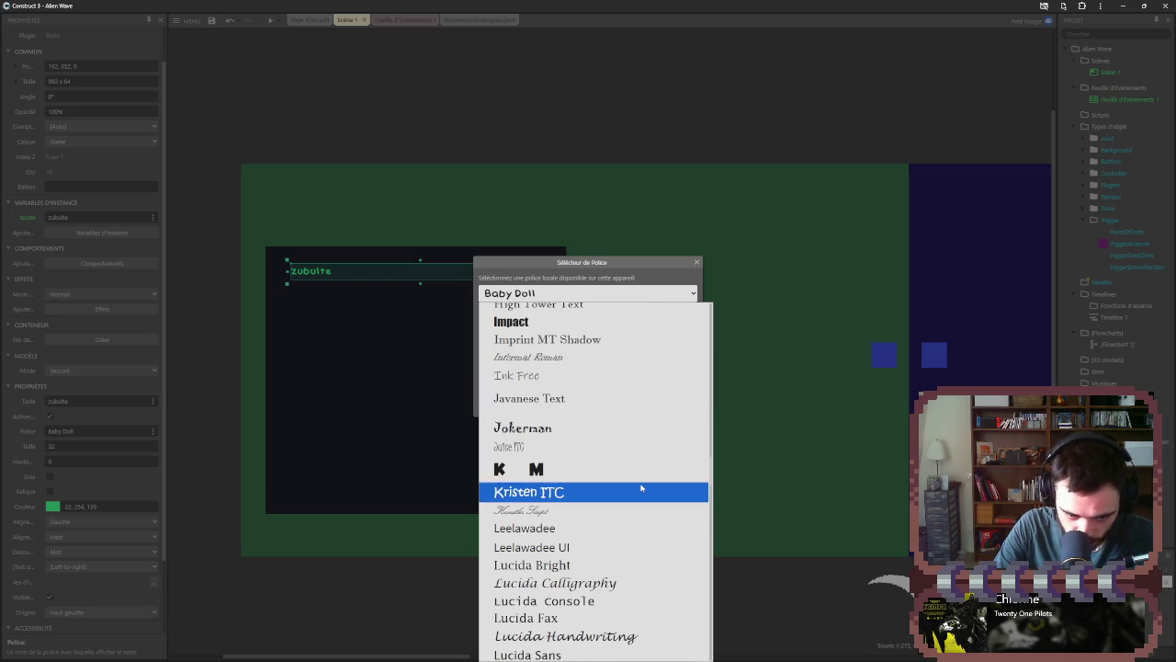
scroll(644, 488, "down", 10)
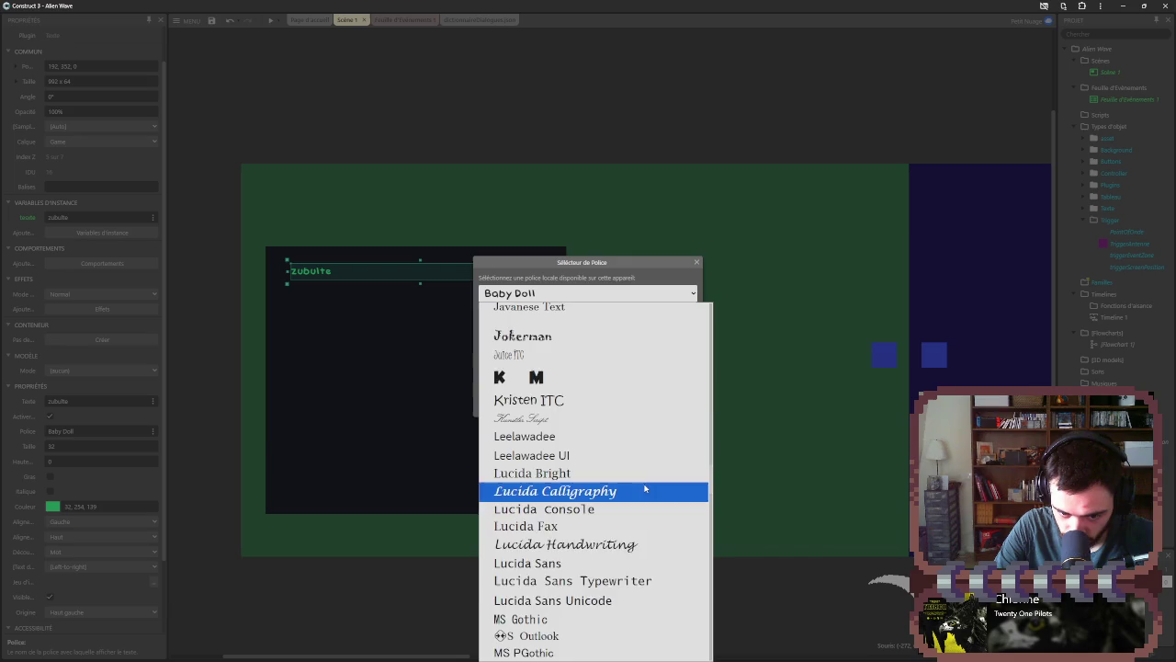
scroll(644, 488, "down", 2)
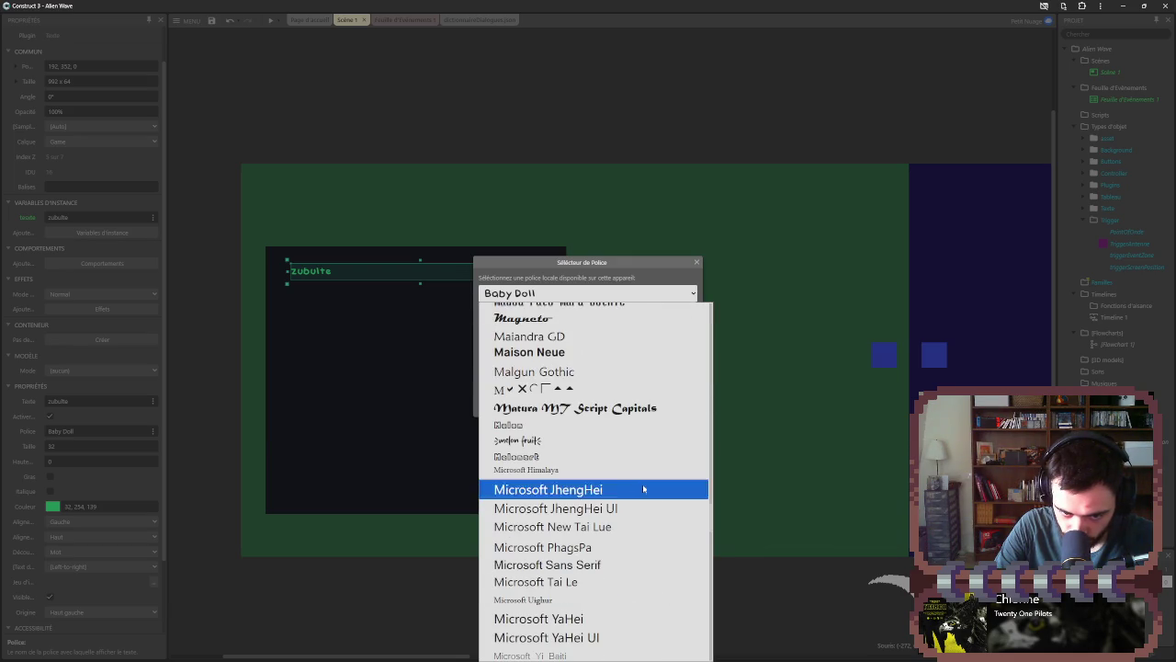
left_click(589, 425)
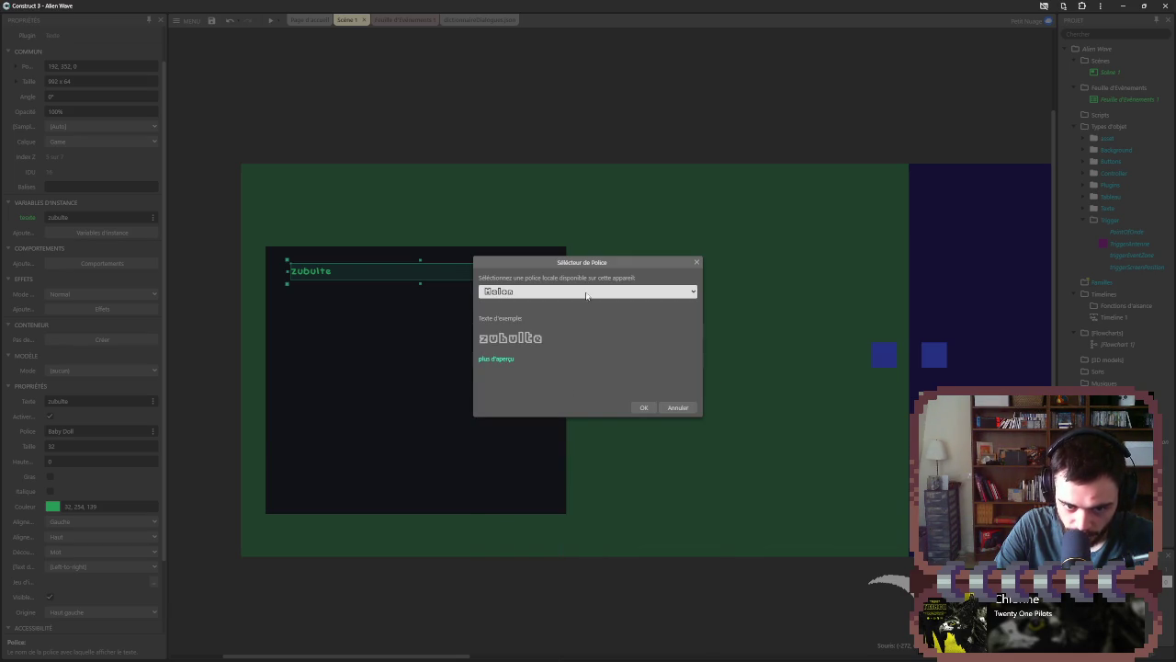
- Apply the Pixelmix font to the label and nudge the text box slightly left
left_click(588, 292)
scroll(587, 571, "down", 5)
scroll(586, 571, "down", 15)
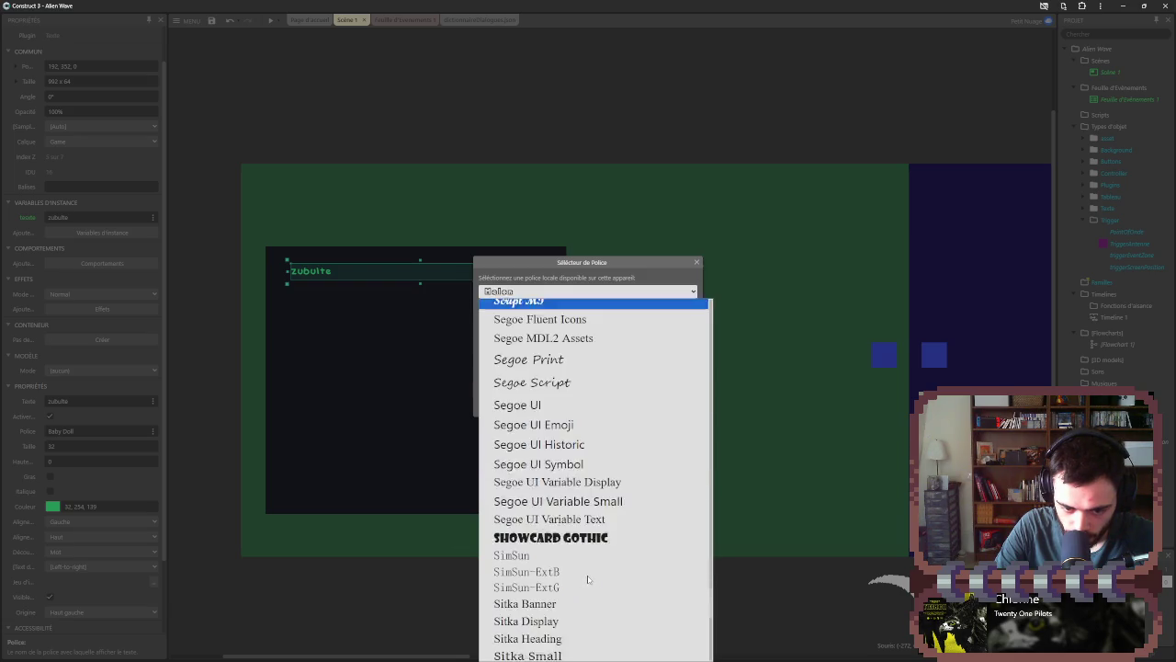
scroll(589, 582, "down", 1)
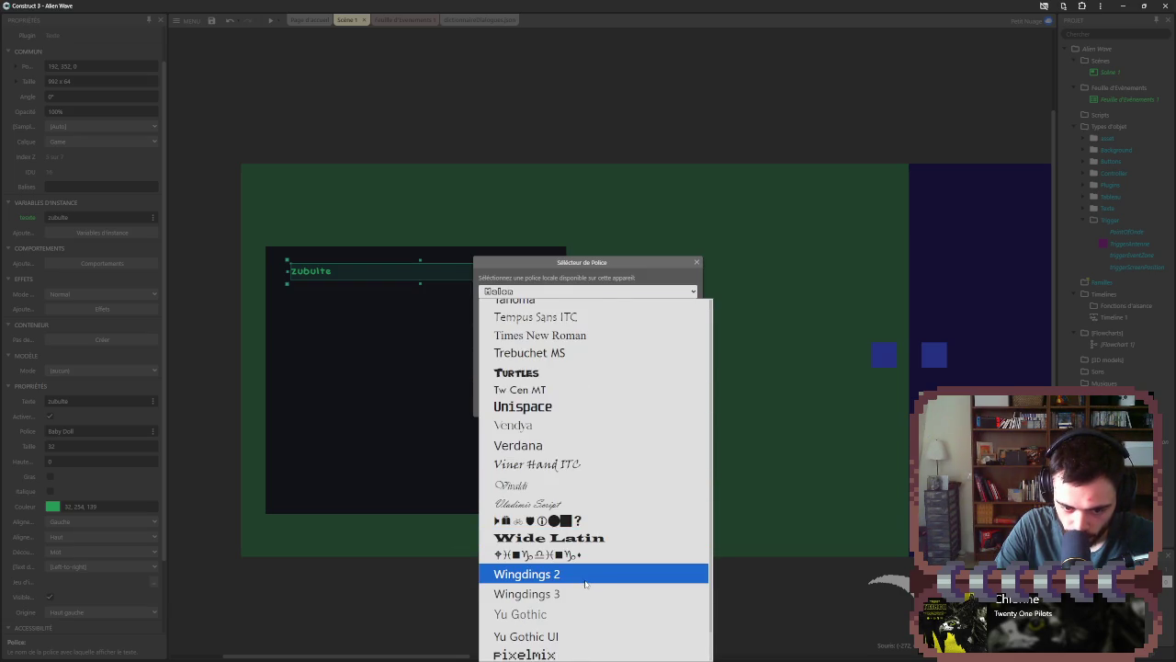
left_click(572, 649)
left_click(639, 406)
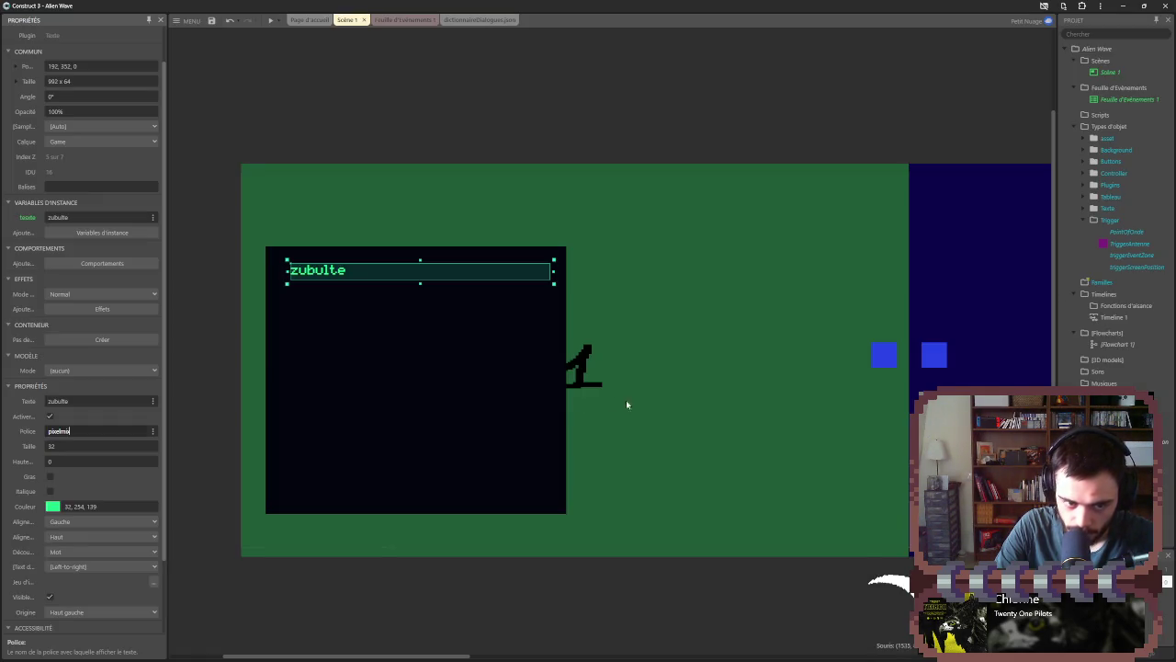
left_click_drag(407, 282, 386, 268)
- Reselect the zubulte label and nudge it slightly up and left
left_click(391, 207)
left_click(317, 273)
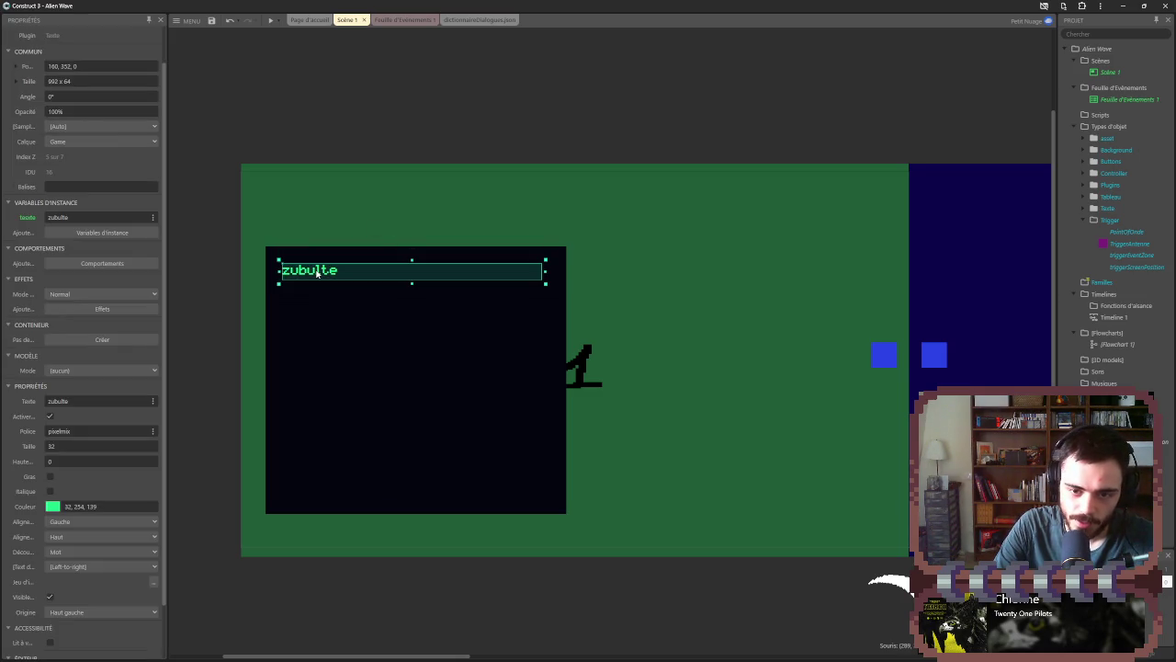
mouse_move(317, 273)
left_mouse_down()
mouse_move(672, 233)
mouse_move(569, 284)
mouse_move(311, 266)
left_mouse_up()
- Paste a copy of the label, shrink its width to 224, and delete the extra copy
key("ctrl+v")
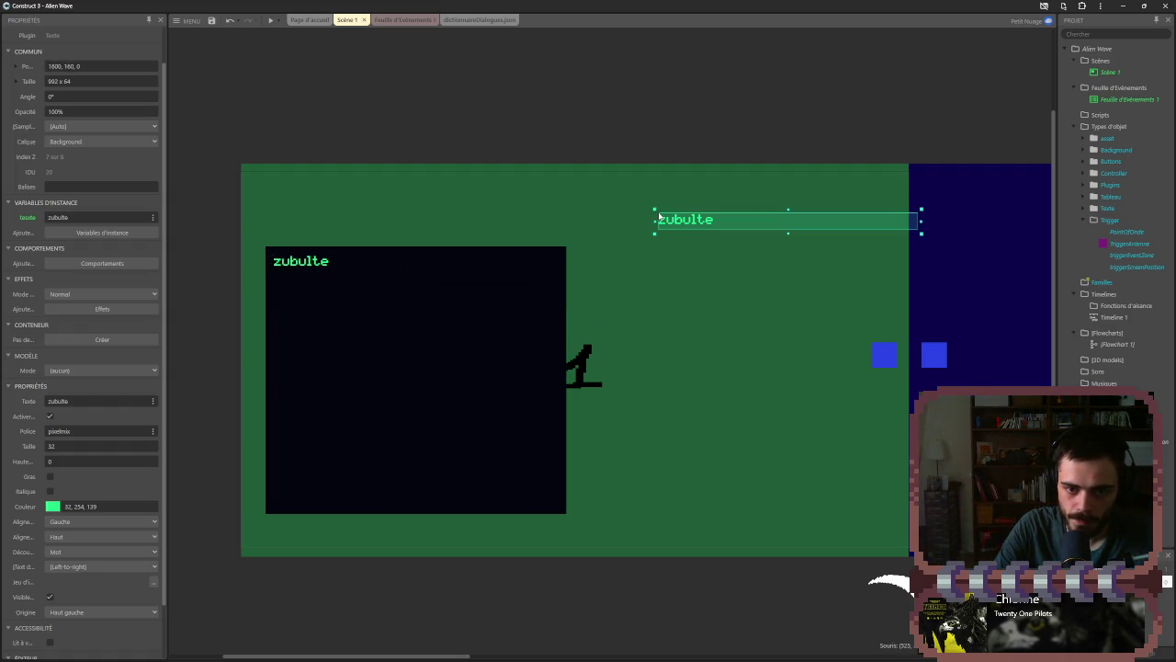
left_click_drag(902, 247, 688, 248)
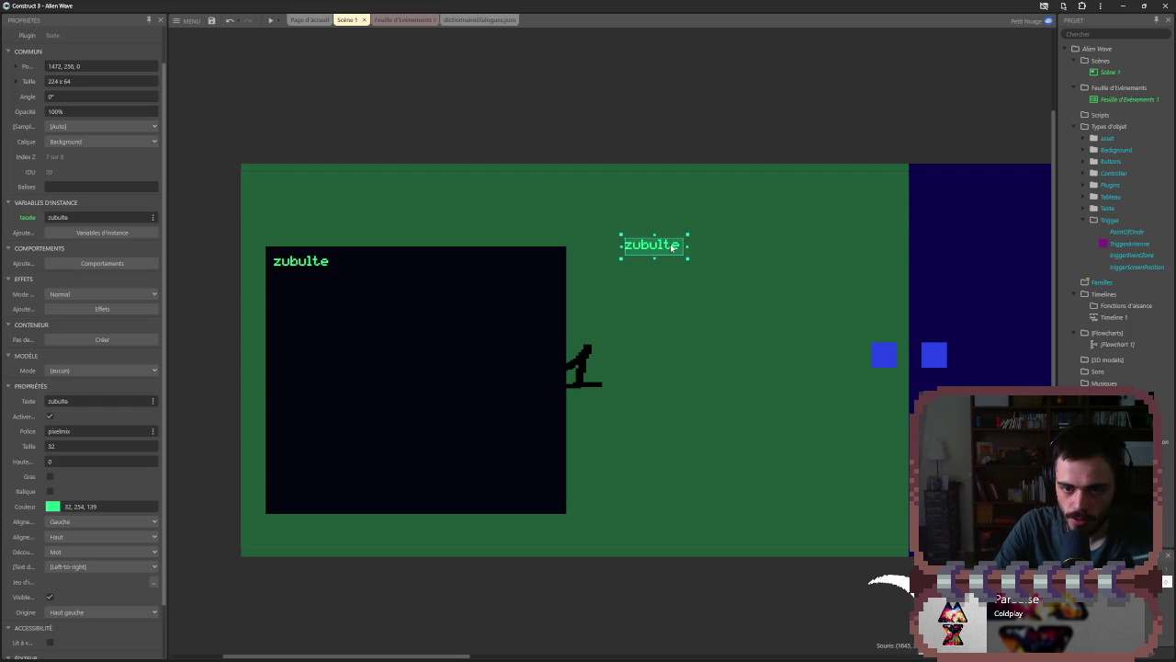
key("ctrl+v")
key("Delete")
right_click(717, 251)
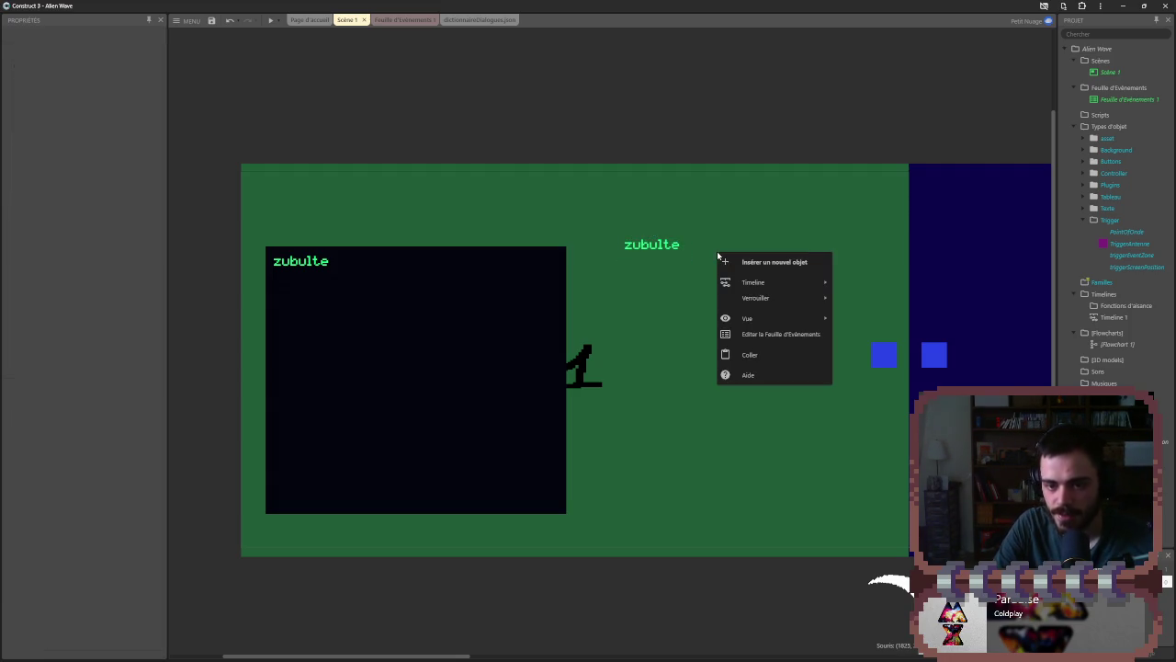
- Insert a Text Input object named traduction and place it beside the zubulte copy
left_click(749, 261)
scroll(682, 469, "down", 3)
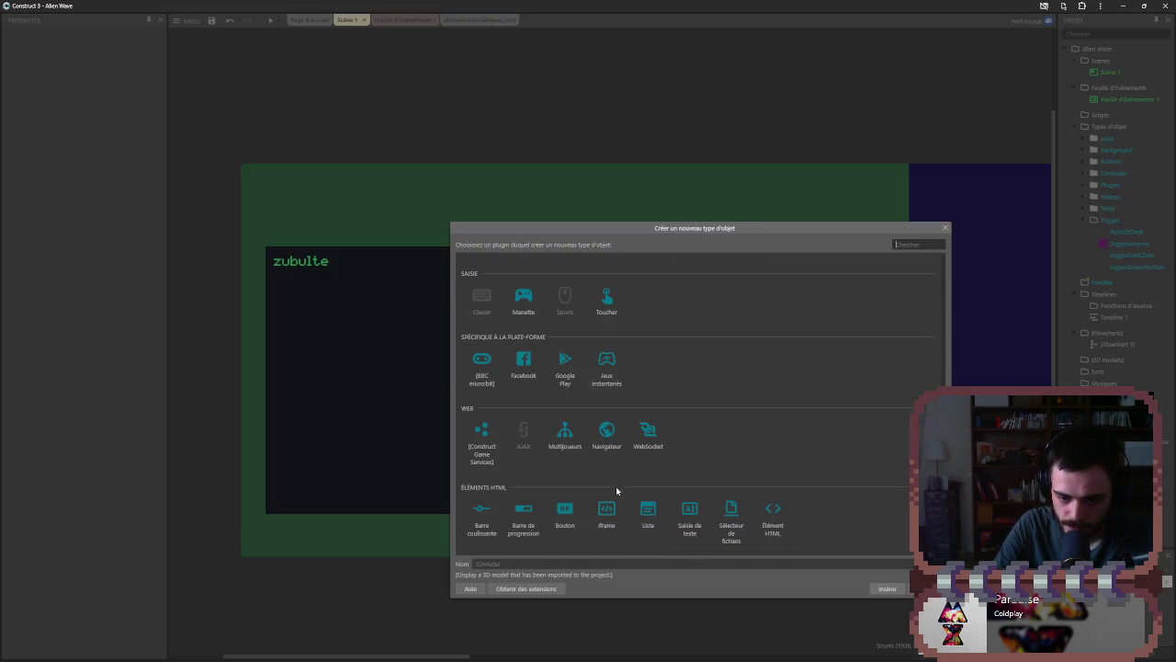
left_click(699, 515)
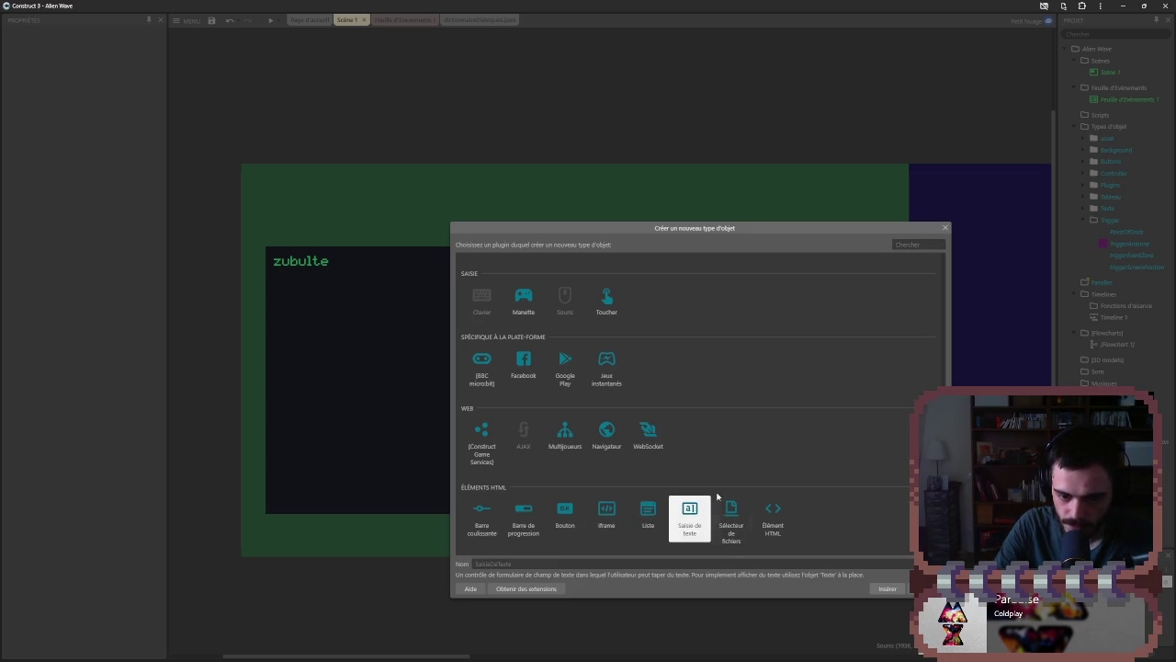
left_click(770, 561)
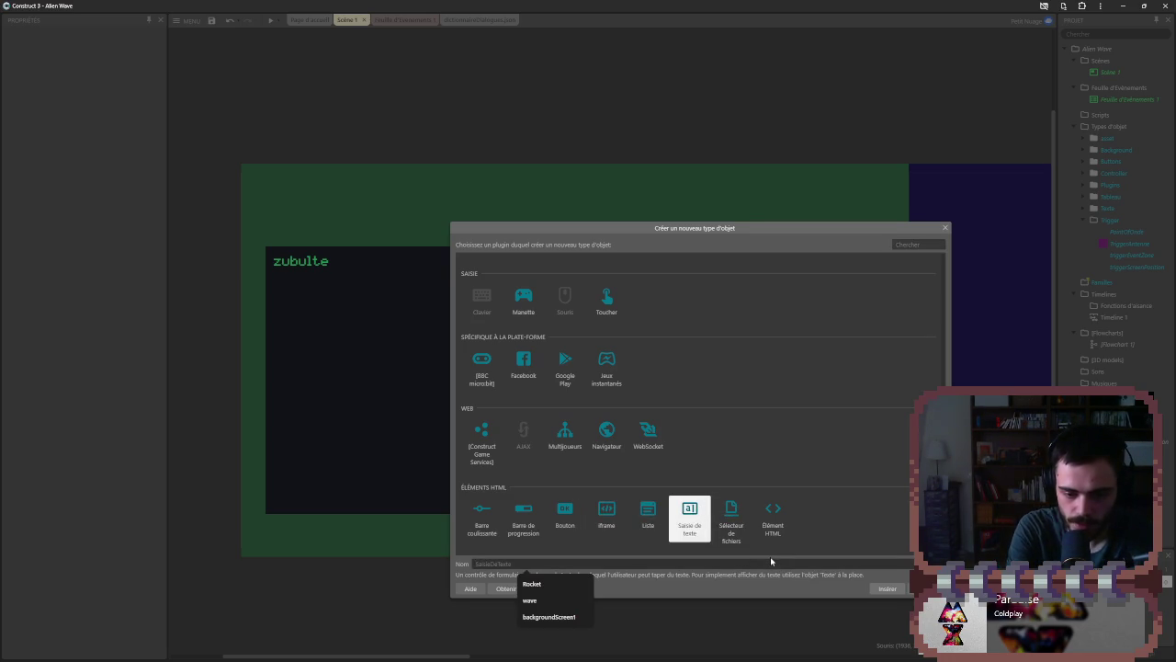
type("tex")
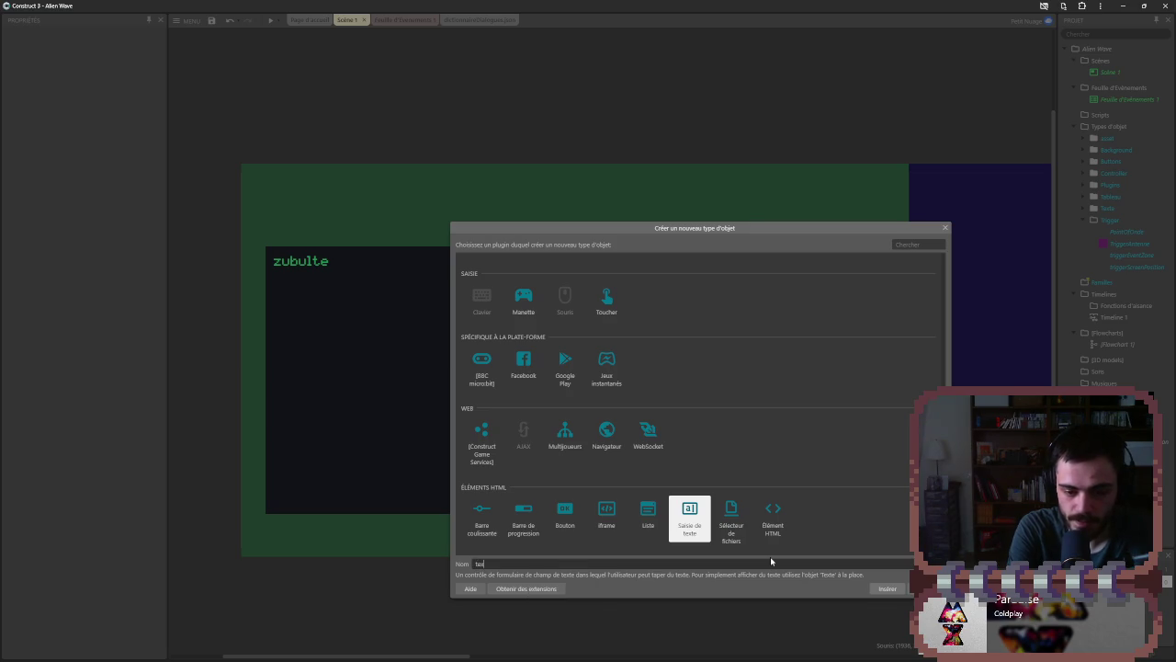
key("BackSpace")
key("BackSpace")
key("BackSpace")
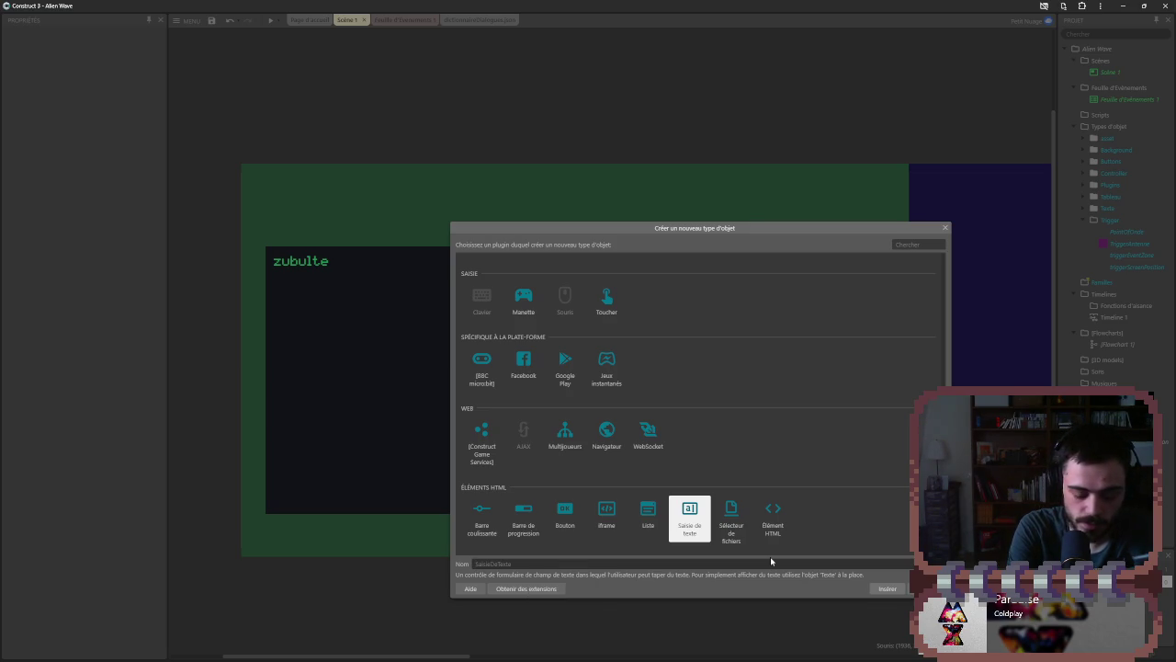
type("traductio")
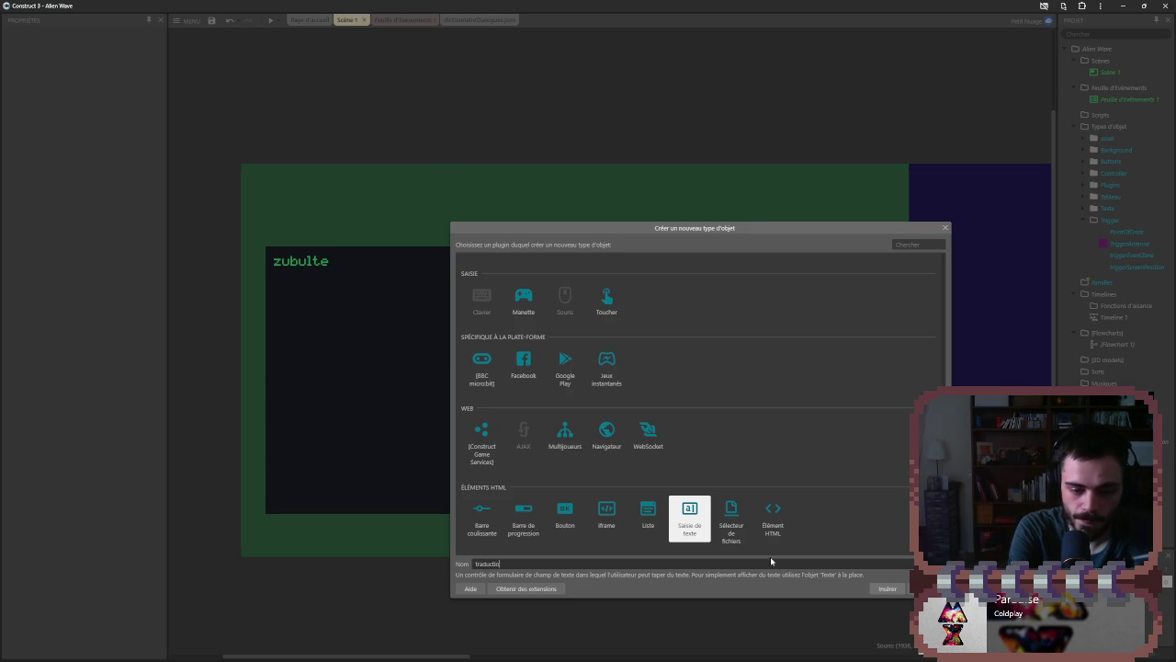
type("n")
key("Return")
left_click(754, 249)
mouse_move(754, 249)
left_mouse_down()
mouse_move(718, 251)
mouse_move(793, 249)
mouse_move(780, 249)
left_mouse_up()
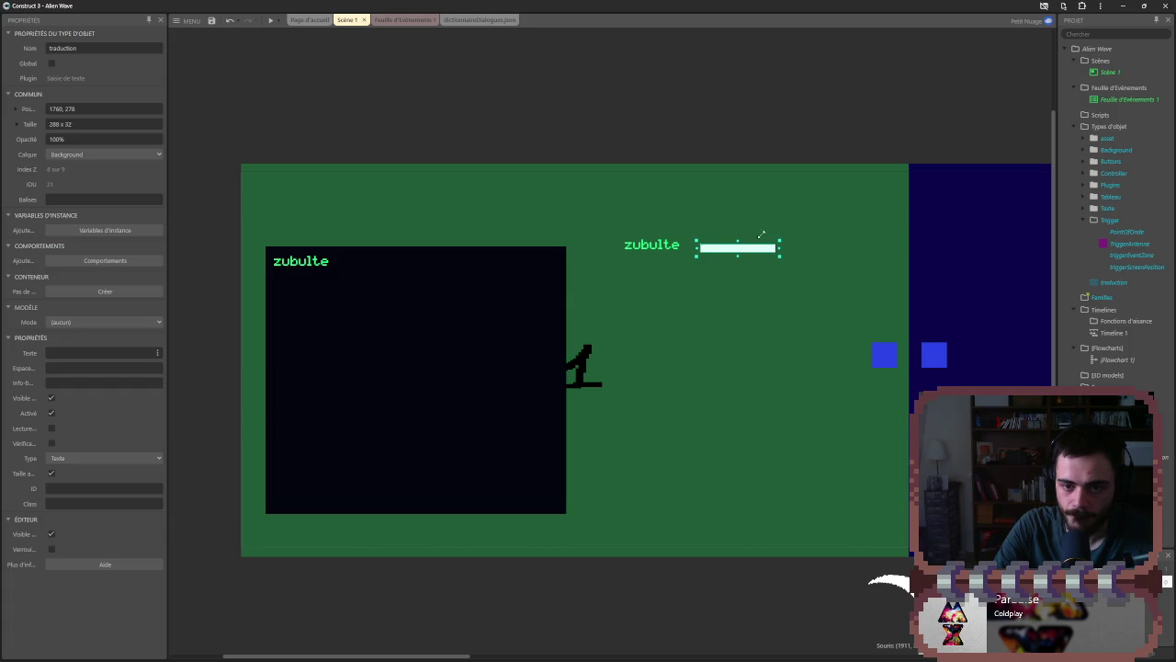
- Leave the traduction input's initial text empty, then preview the layout
left_click(687, 237)
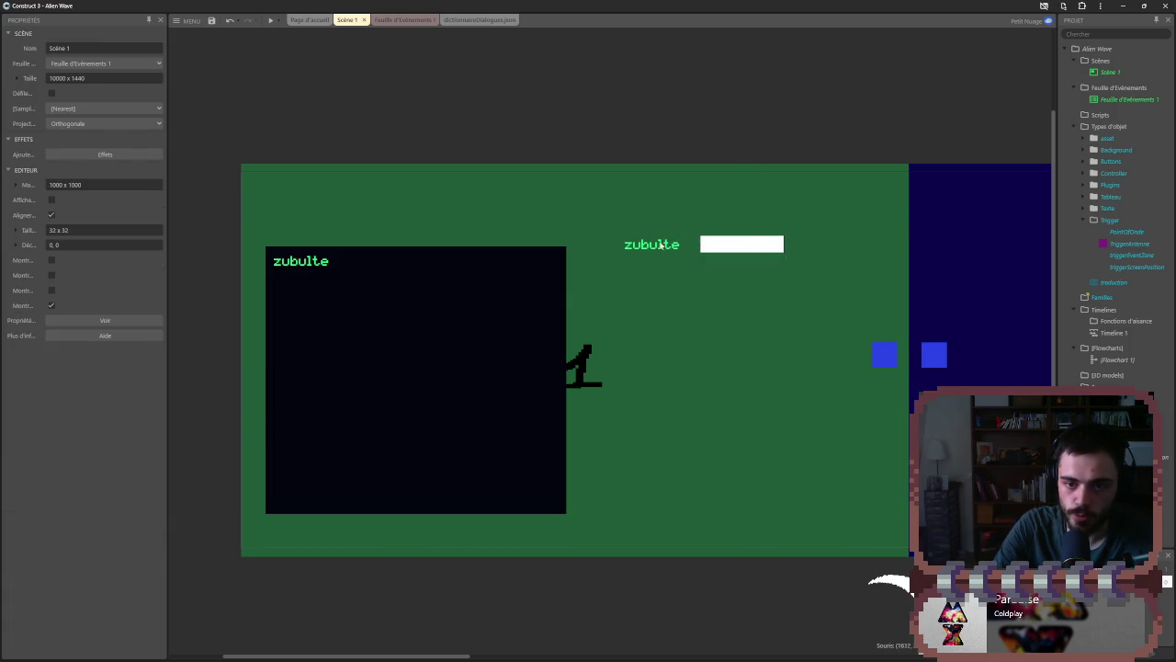
left_click(743, 244)
left_click(107, 355)
type("salut")
left_click(107, 355)
key("BackSpace")
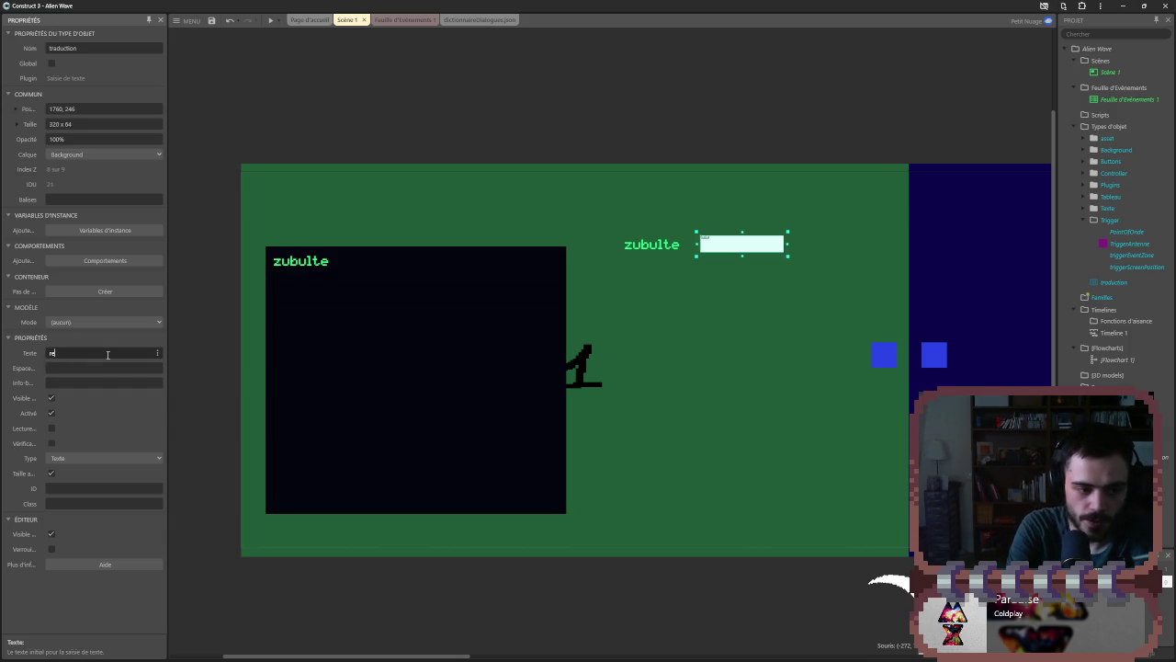
left_click(110, 415)
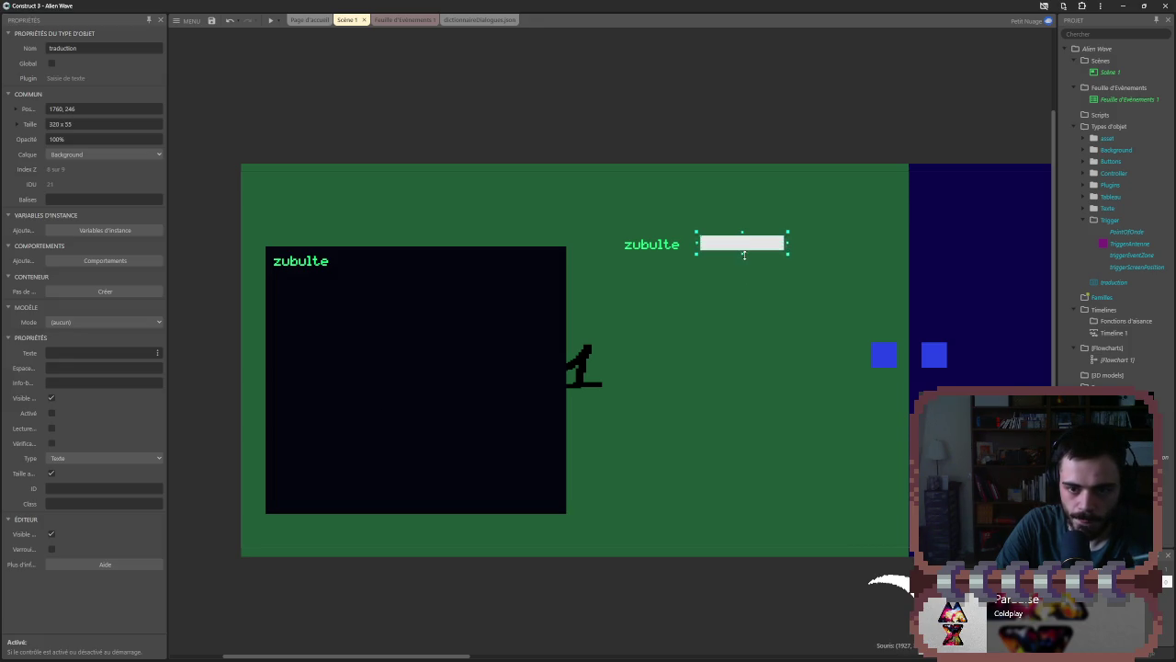
left_click(524, 102)
left_click(271, 19)
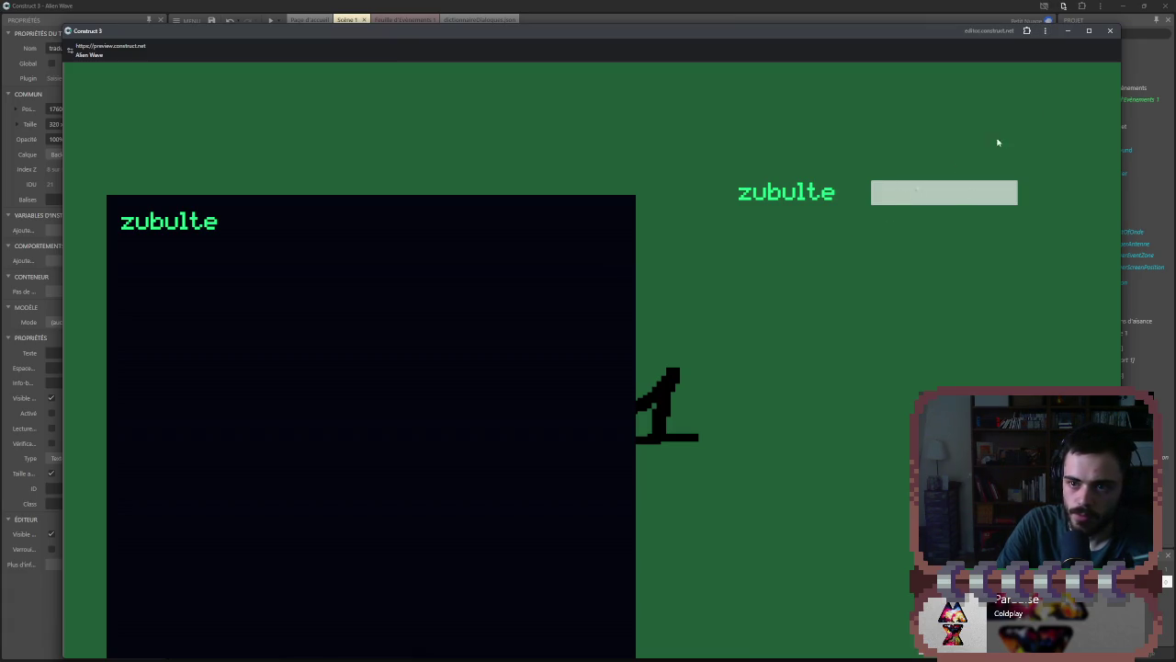
- Close the preview and keep the traduction input type as plain text
left_click(1112, 32)
left_click(158, 353)
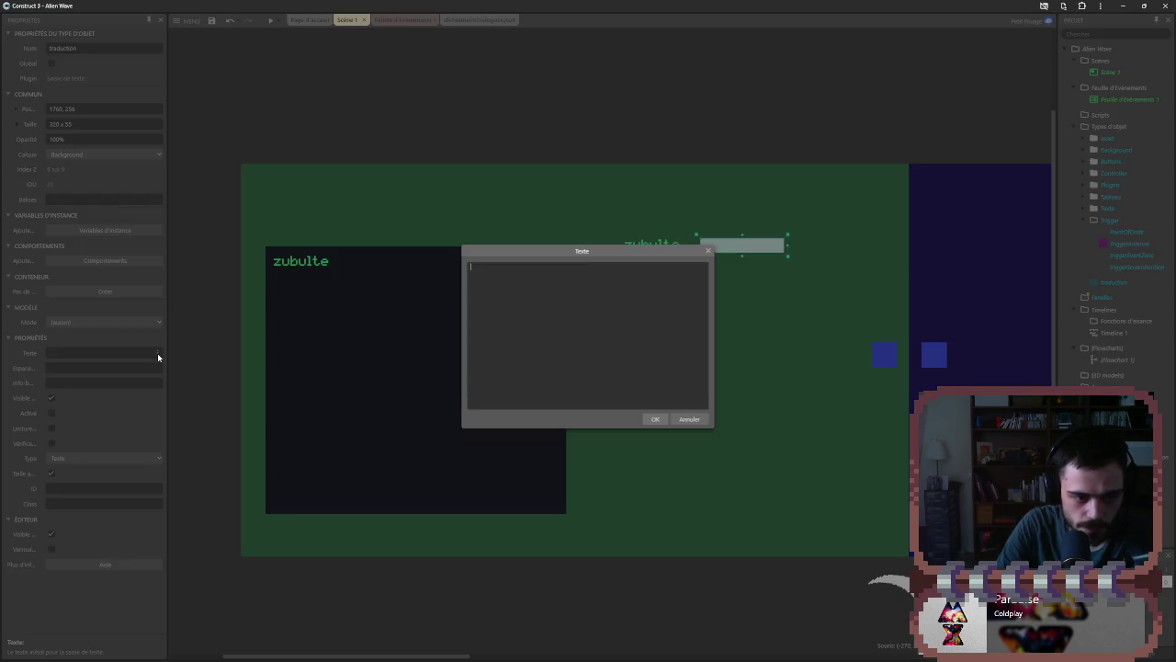
left_click(690, 419)
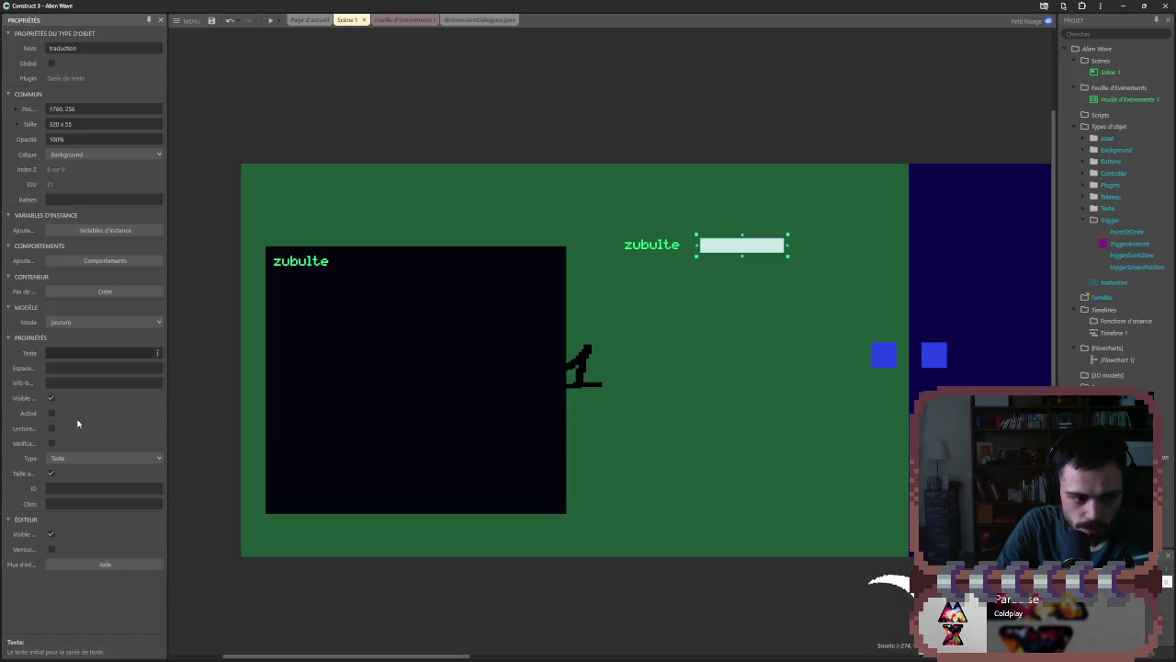
mouse_move(25, 435)
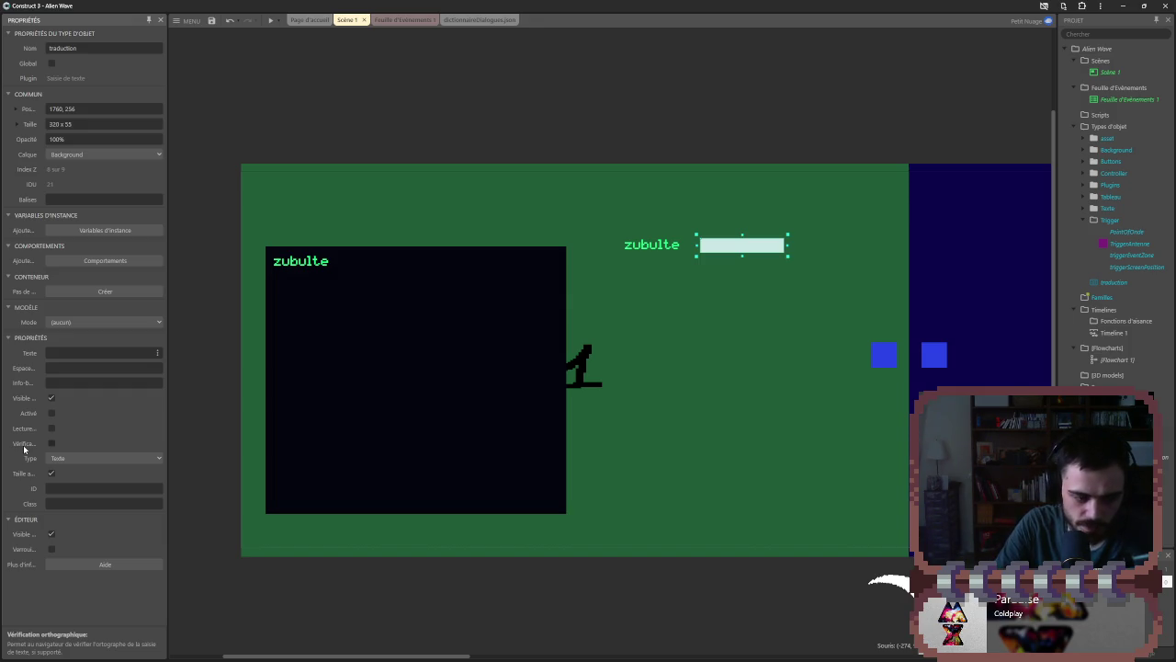
left_click(53, 457)
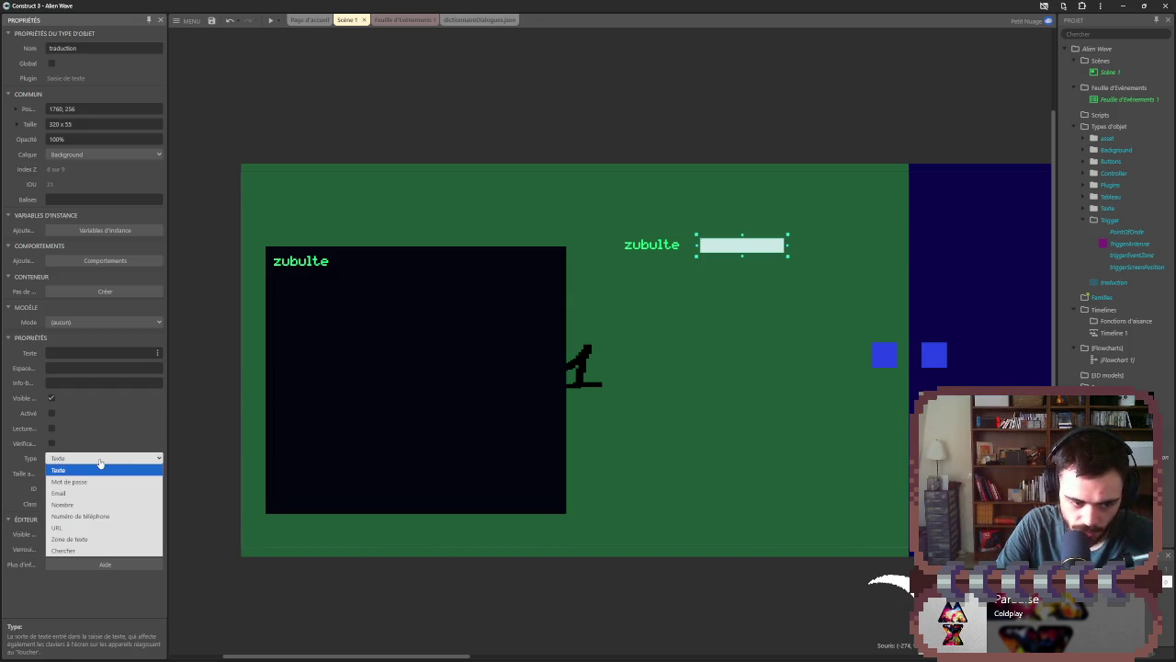
left_click(100, 463)
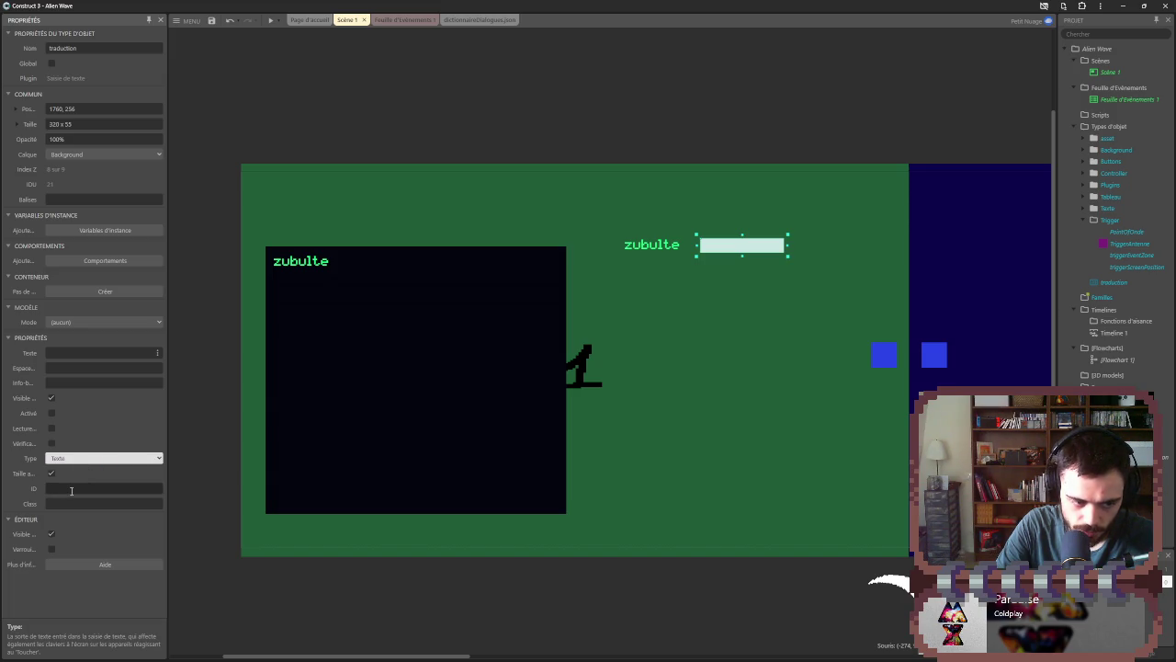
- Set the input's initial text to 'salut', enable it, and preview the result
left_click(71, 357)
type("s")
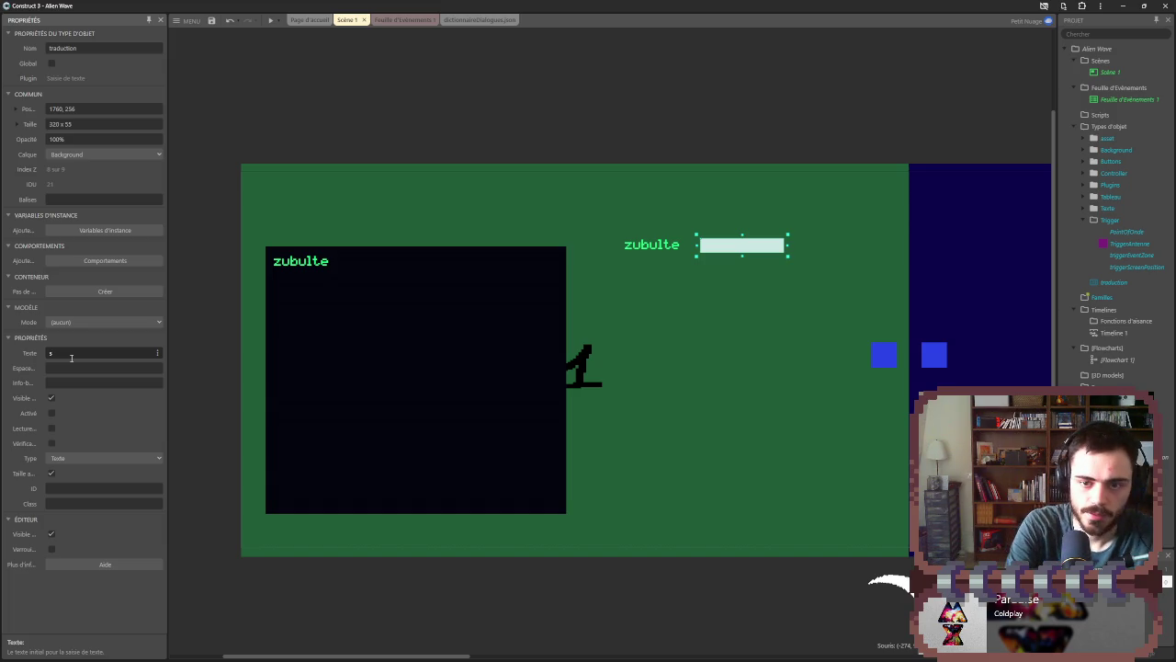
type("alut")
key("Tab")
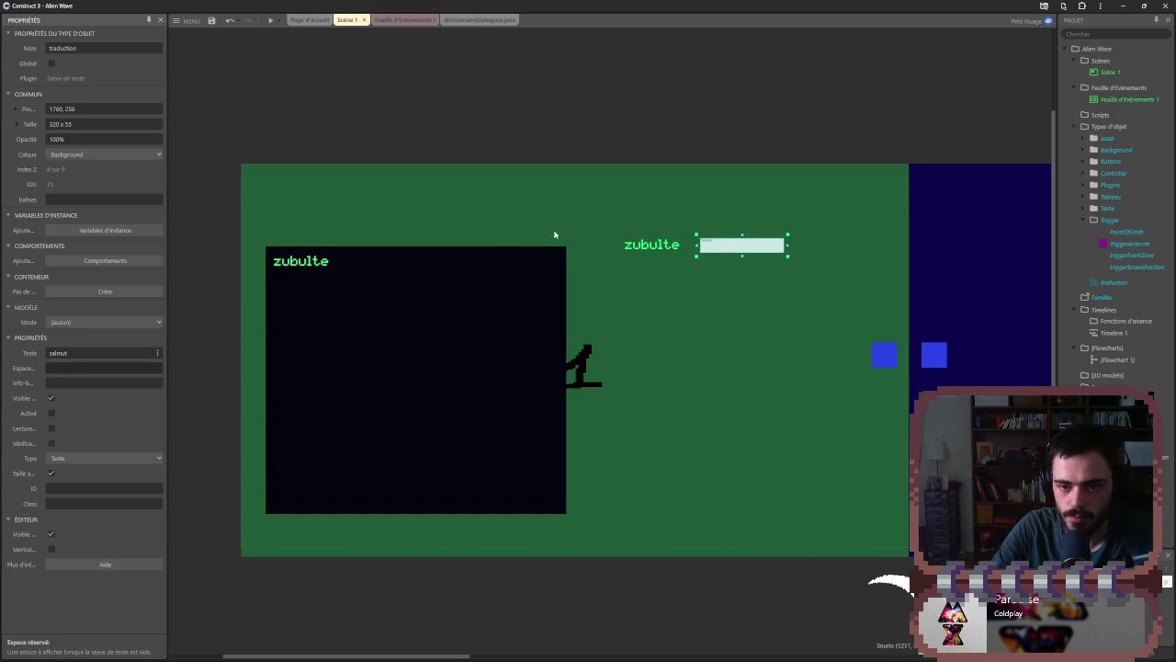
left_click(270, 19)
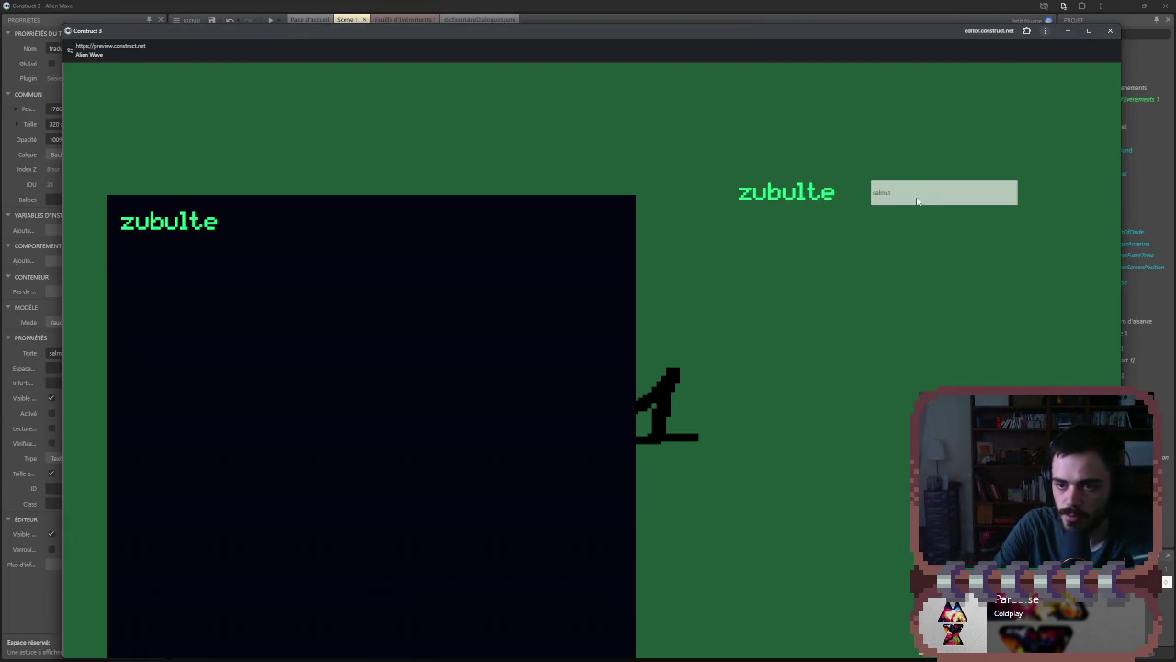
left_click(1110, 31)
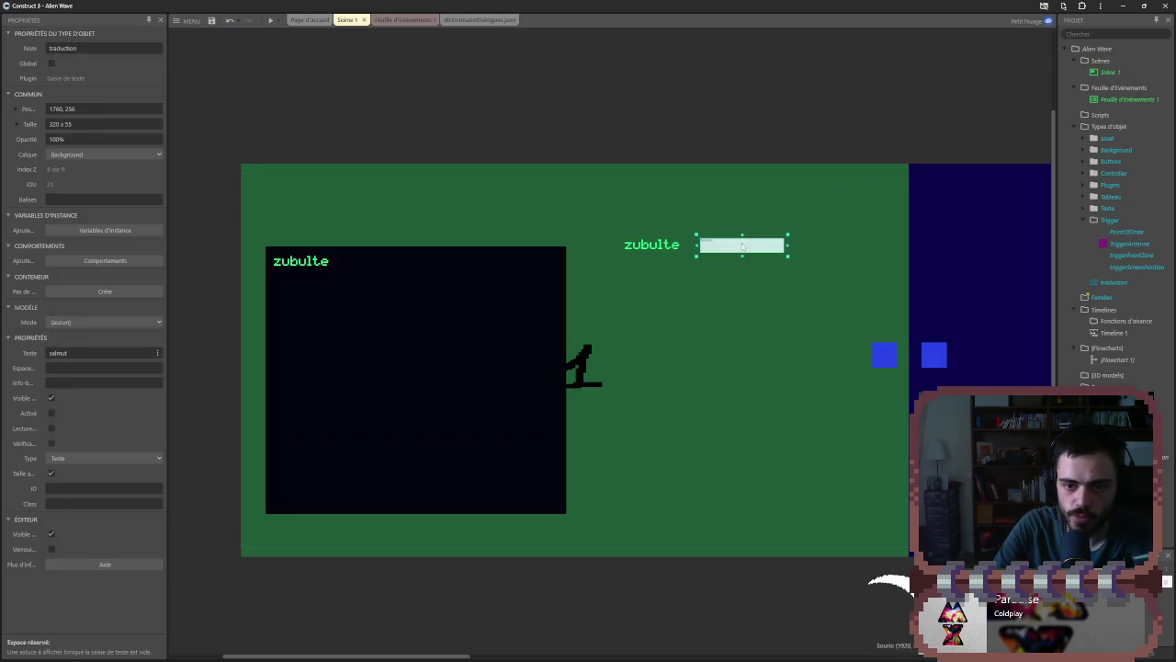
left_click(50, 414)
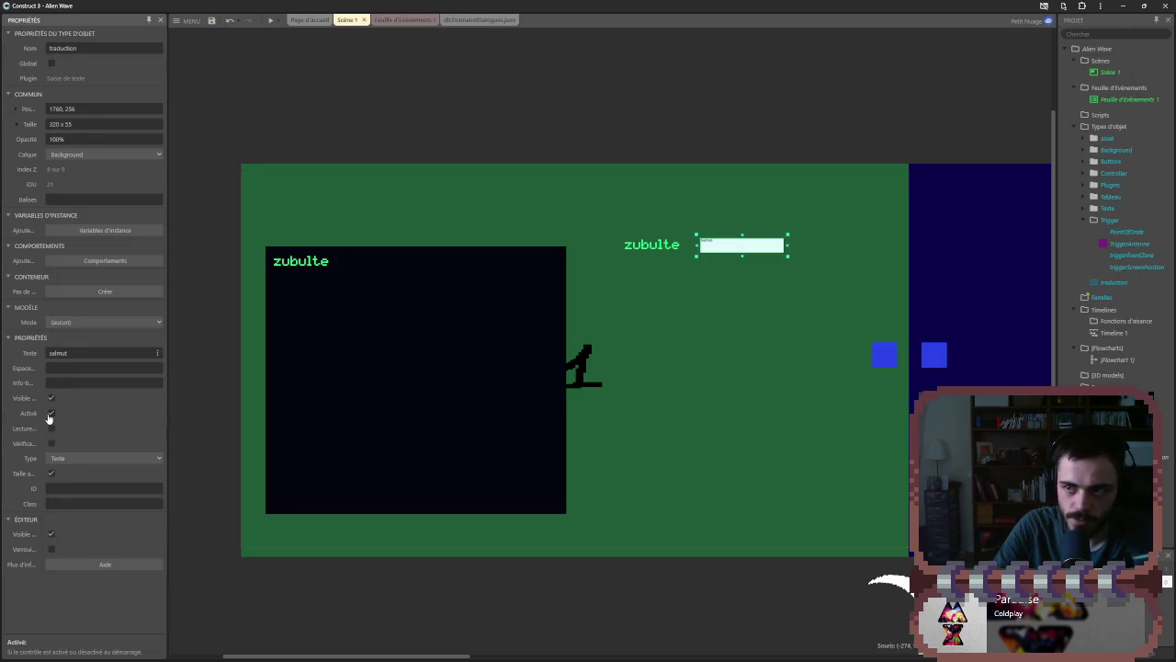
left_click(271, 20)
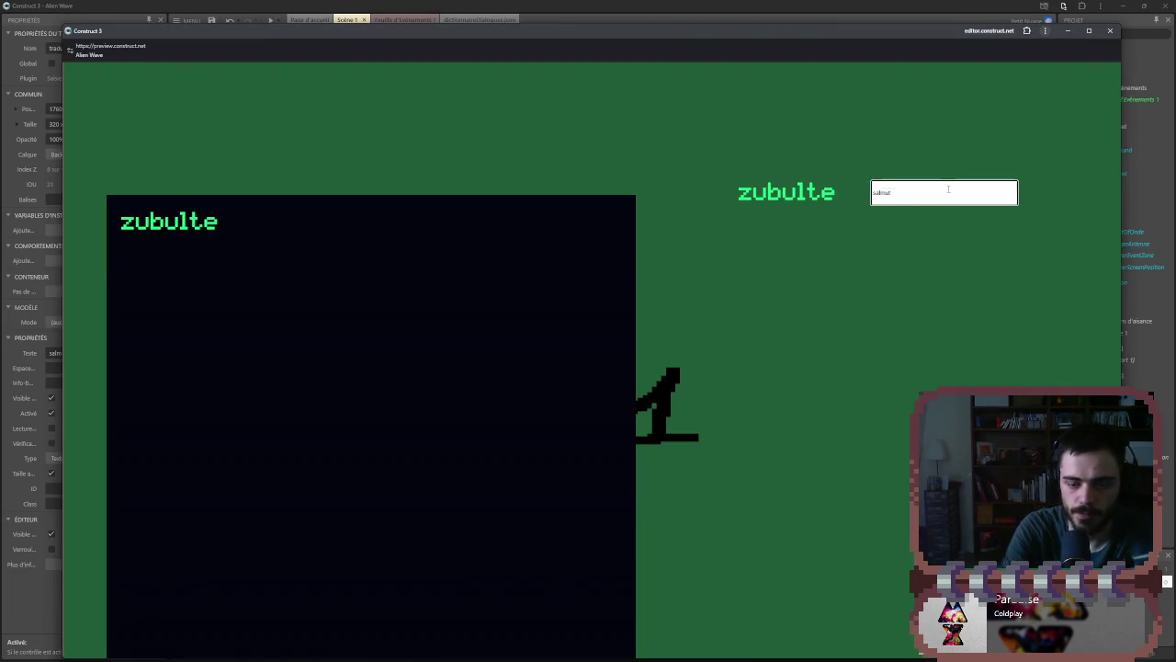
key("BackSpace")
key("BackSpace")
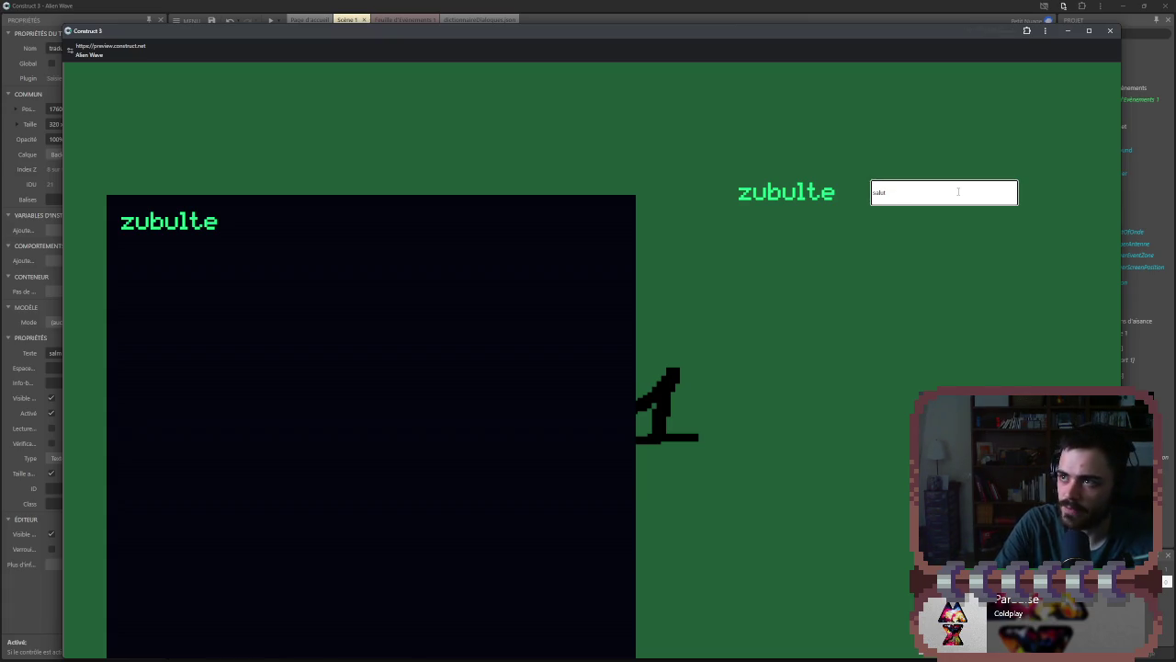
left_click(774, 194)
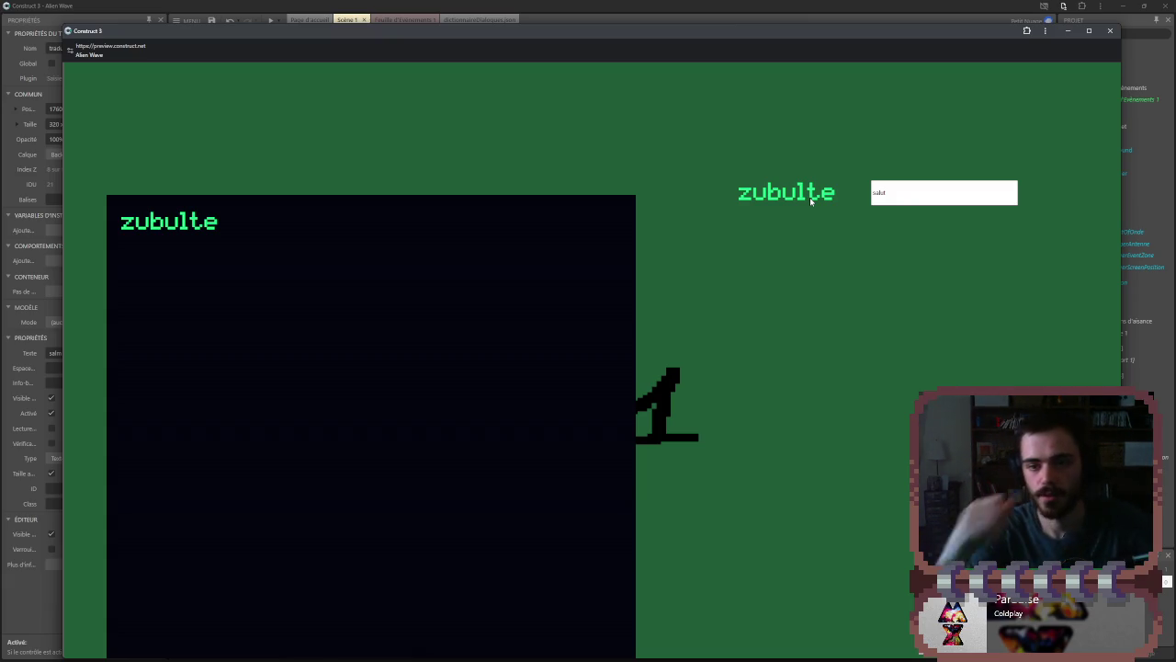
left_click(1110, 31)
left_click(648, 246)
left_click(740, 245)
left_click(652, 244)
left_click(696, 133)
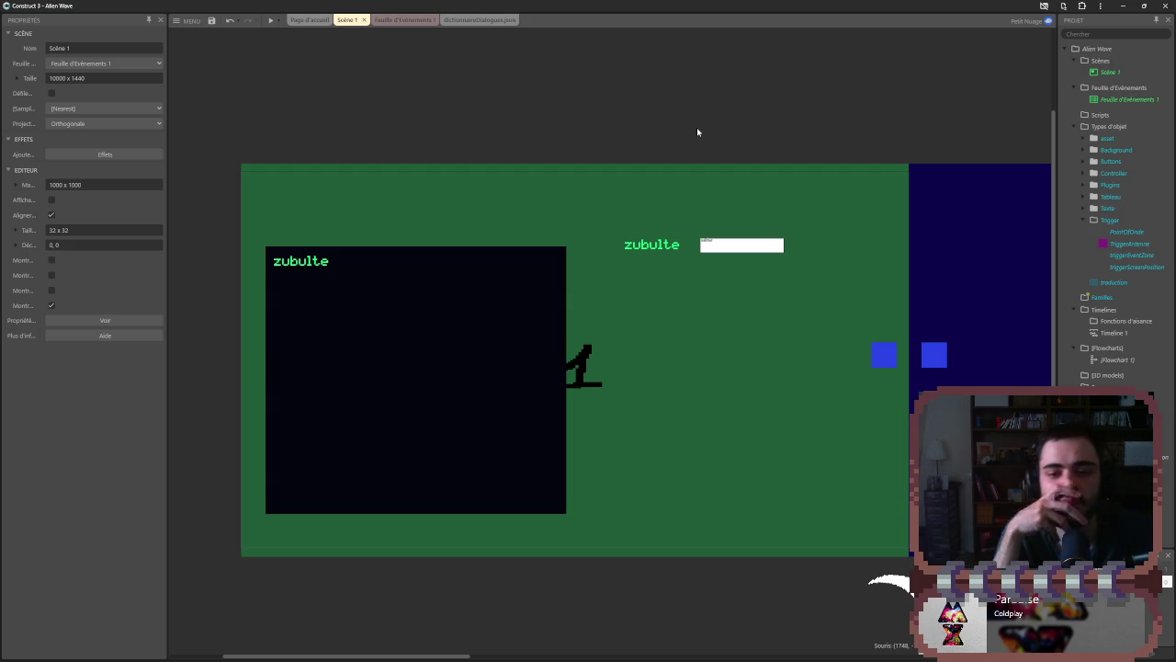
- Inspect the zubulte label's instance variables and its texte value
left_click(723, 244)
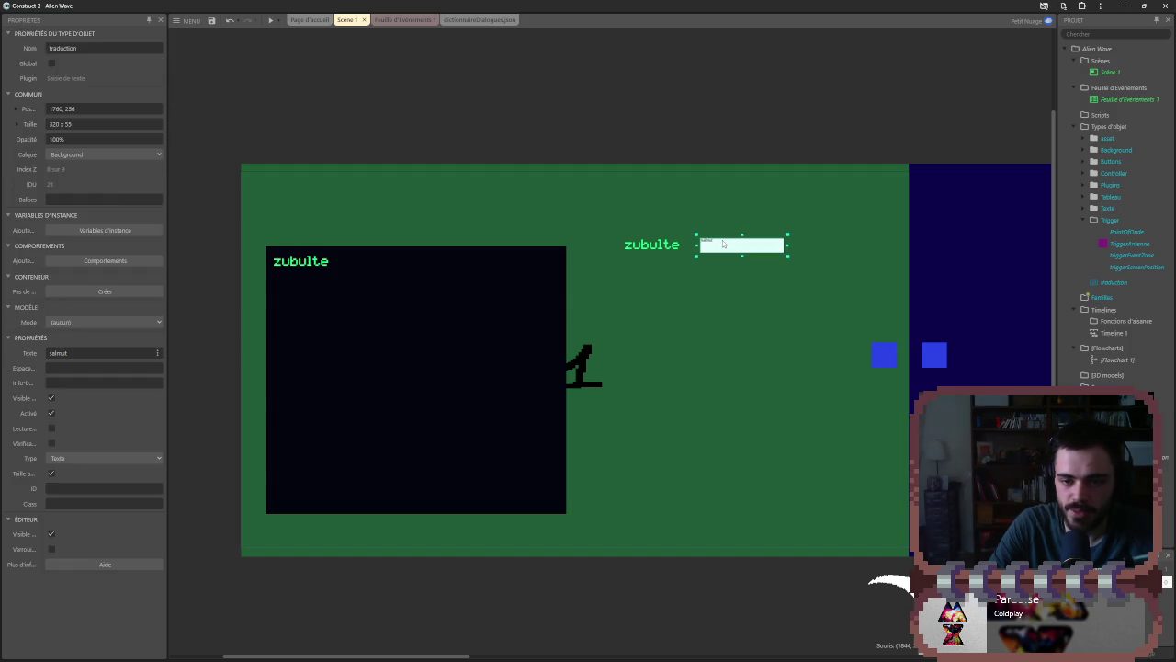
left_click(309, 265)
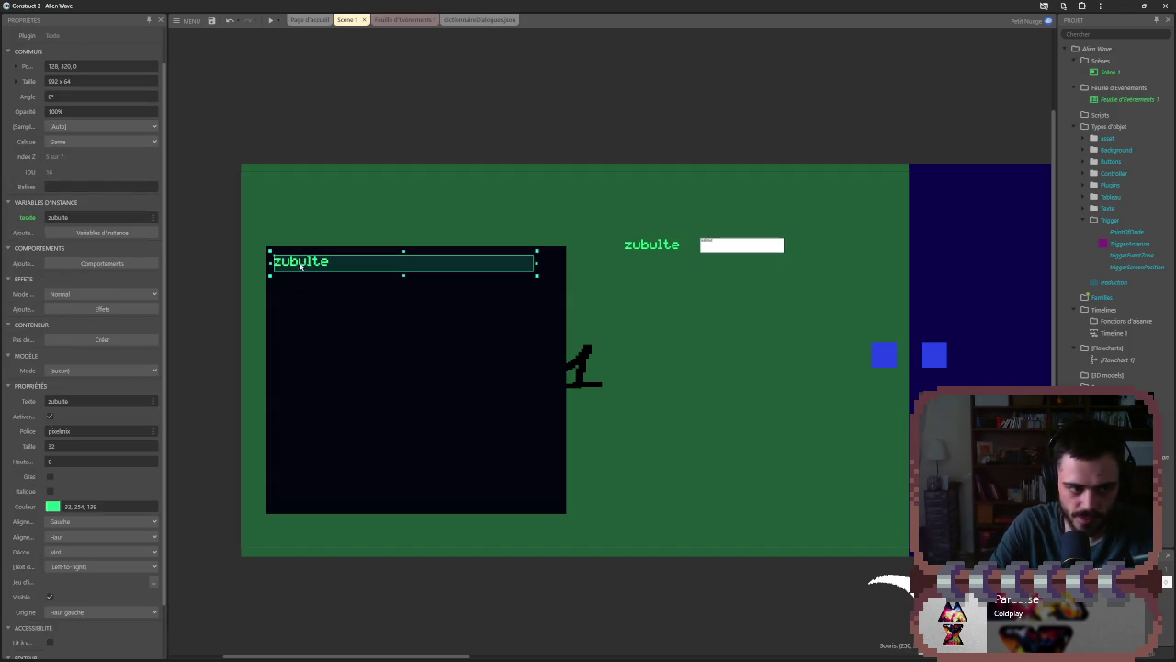
left_click(112, 235)
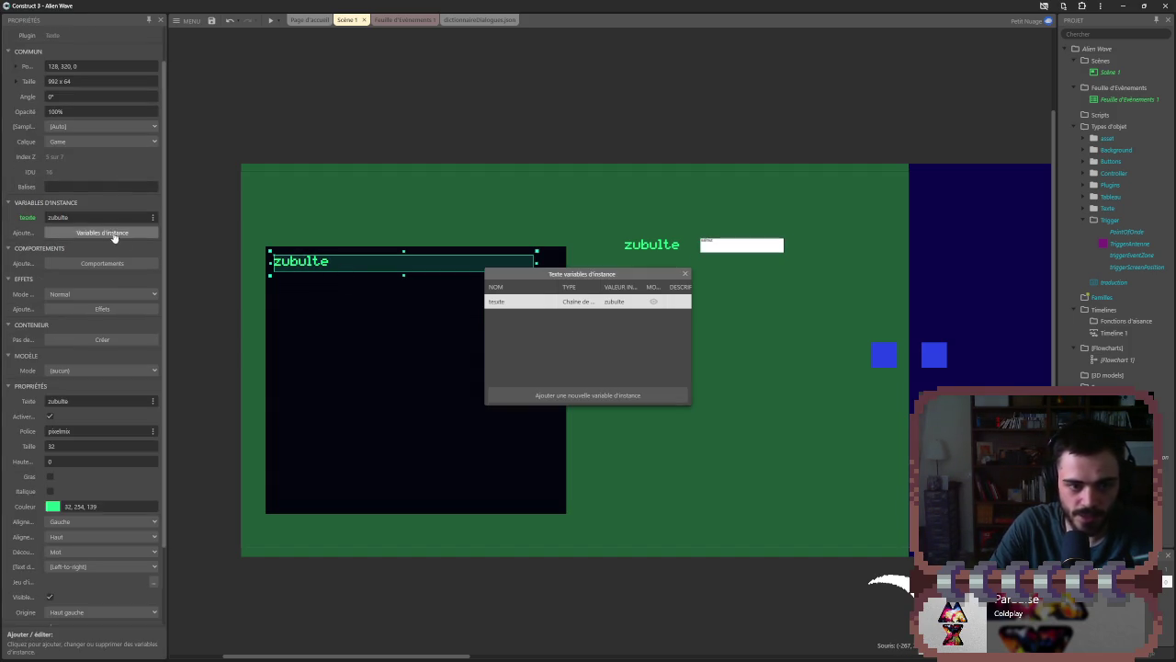
left_click(684, 273)
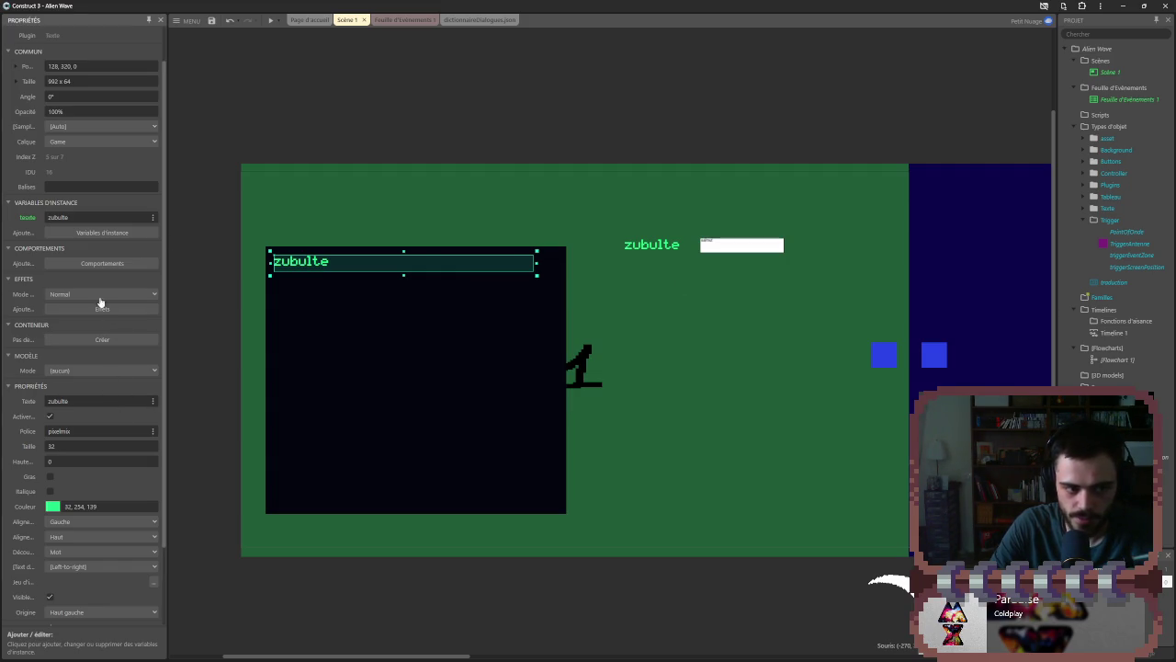
left_click(153, 218)
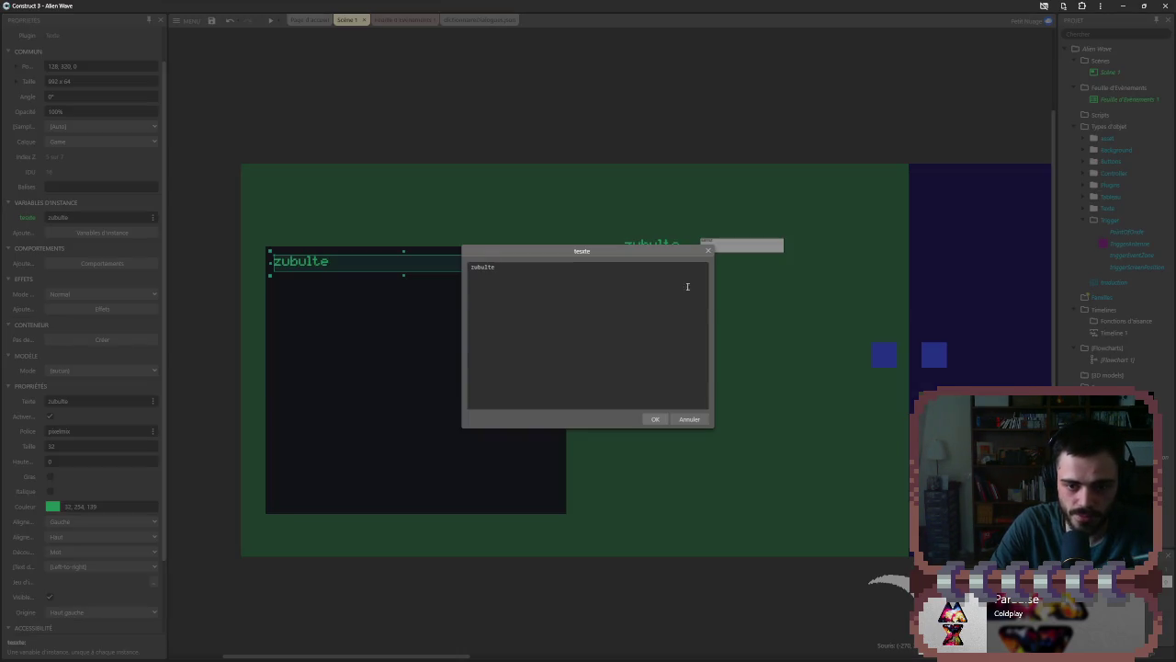
left_click(709, 250)
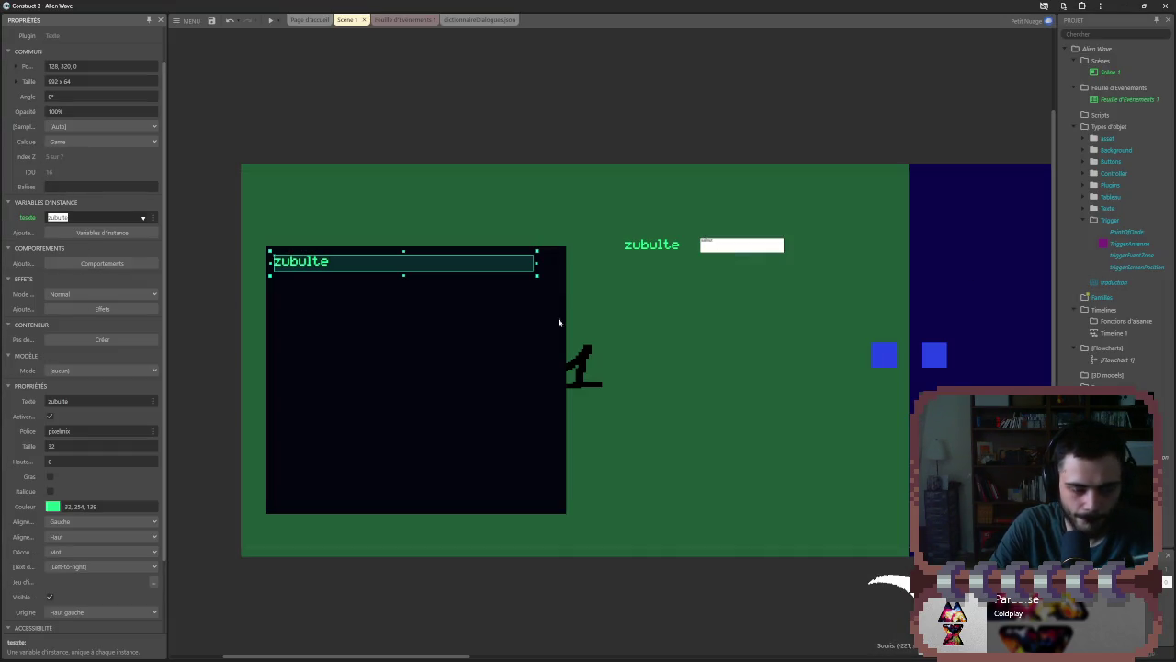
- Move the traduction object into the Texte folder in the Project bar
left_click(1107, 299)
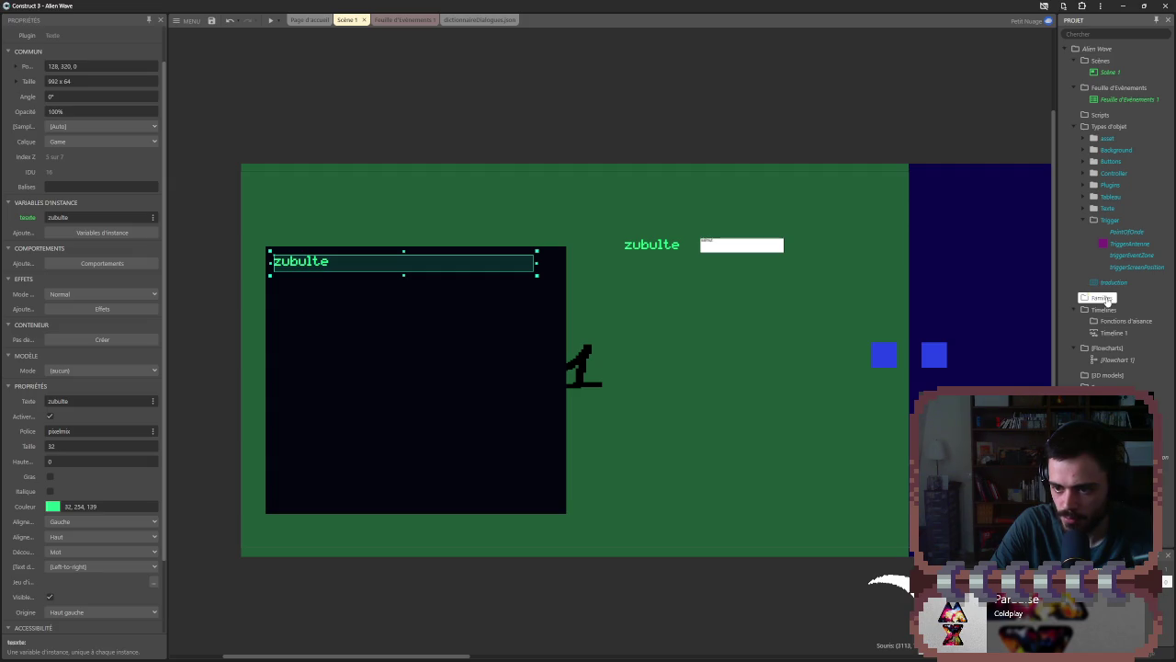
right_click(1106, 300)
left_click(1134, 298)
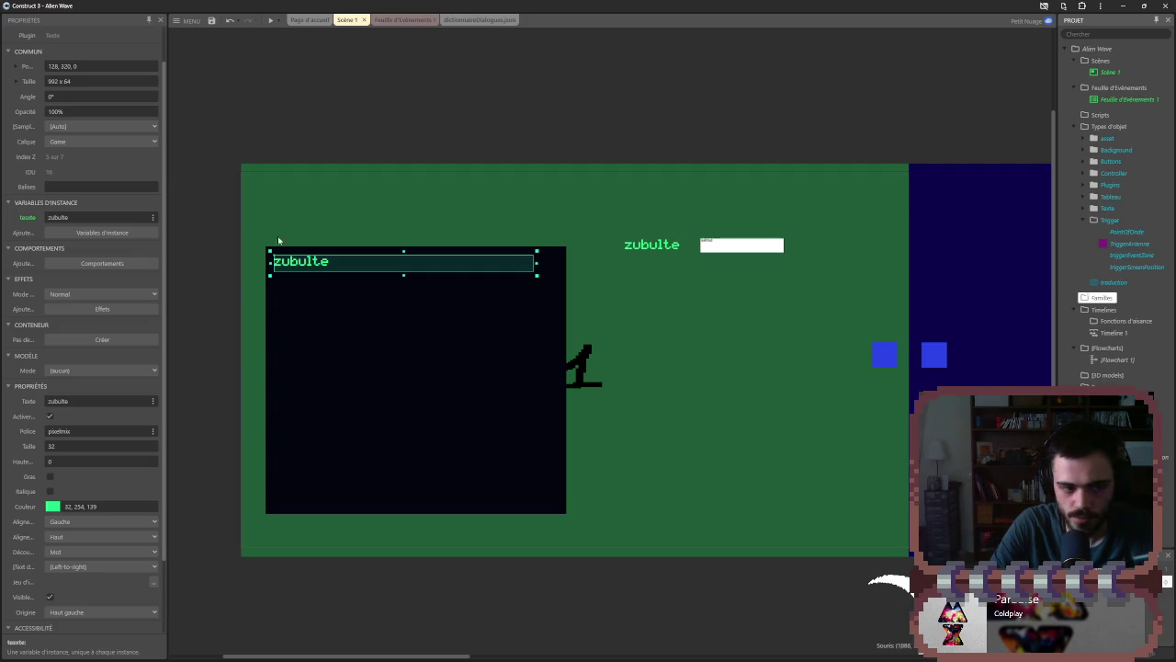
left_click(150, 219)
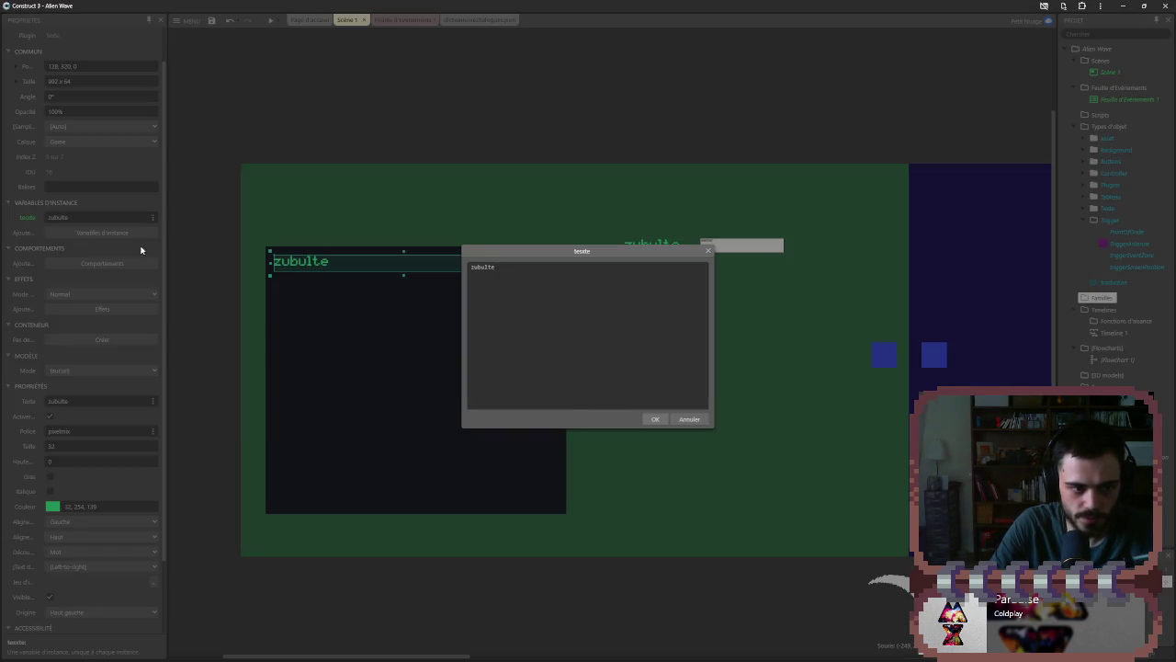
left_click(692, 419)
left_click_drag(1102, 291, 1107, 221)
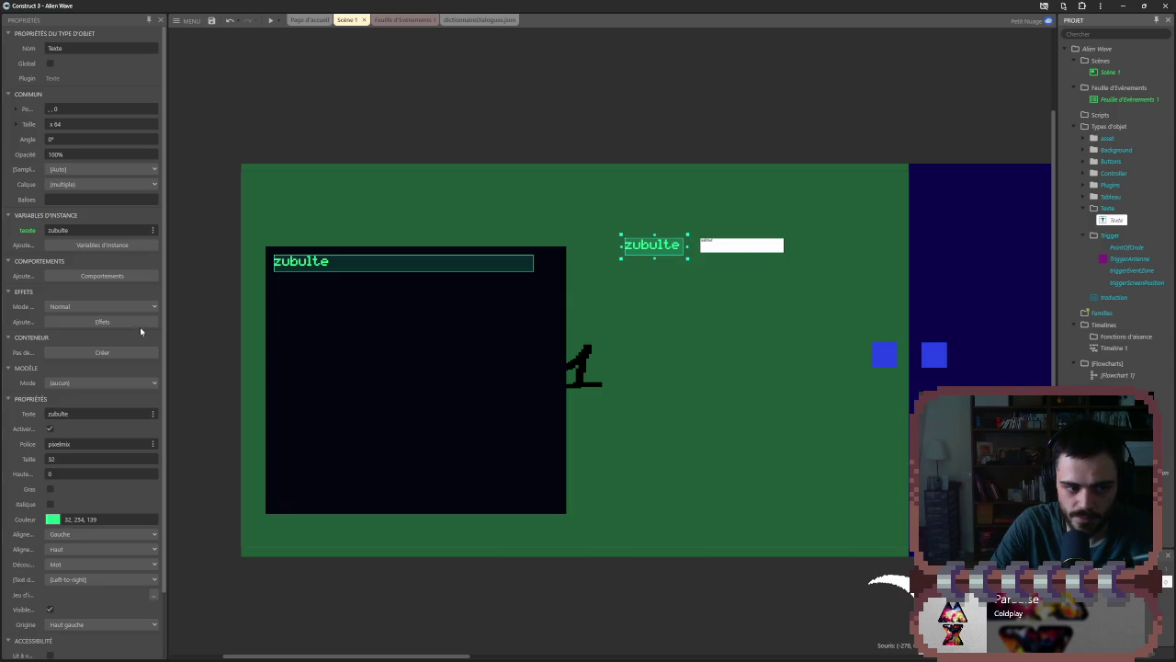
- Delete the label's texte instance variable
left_click(152, 229)
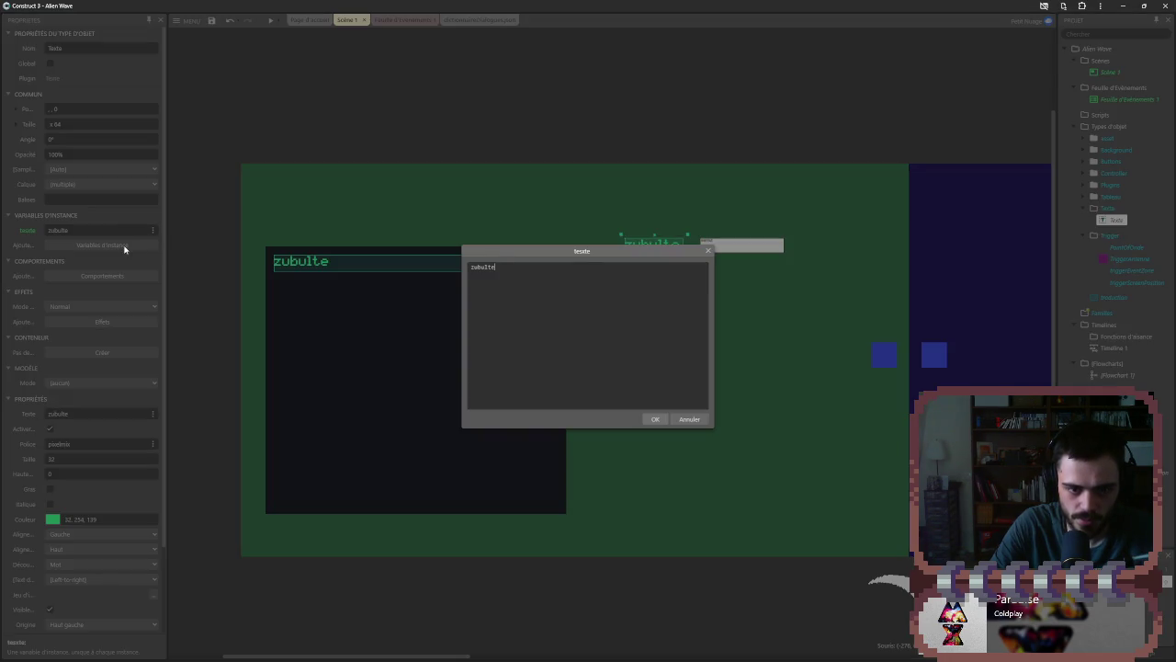
left_click(707, 250)
left_click(129, 245)
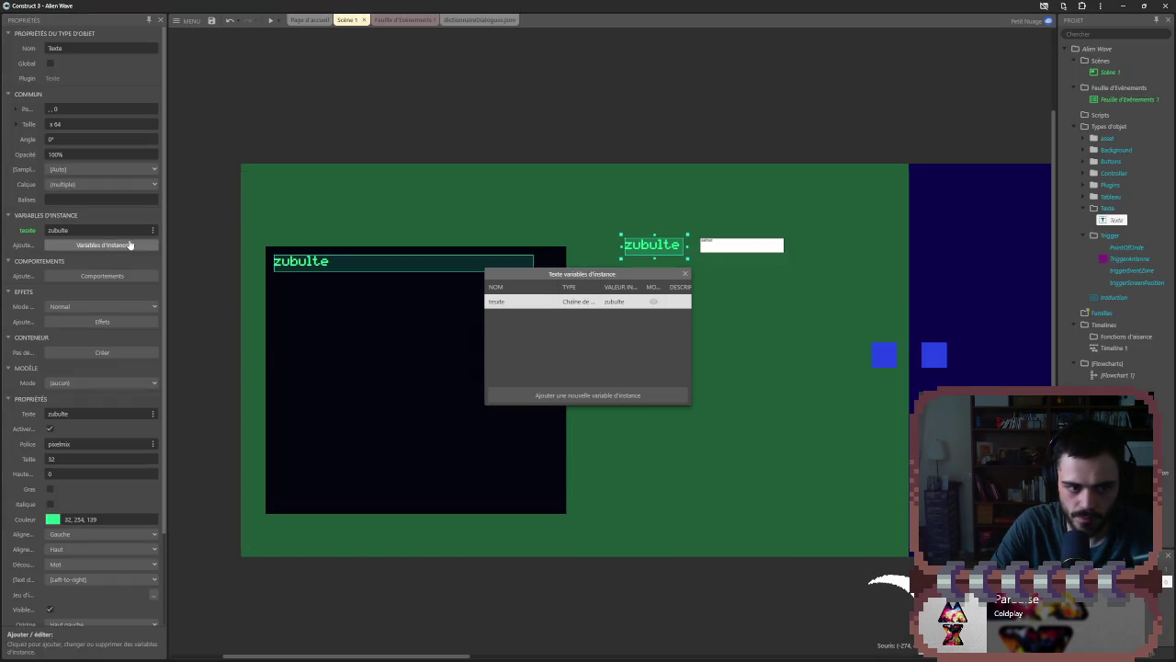
key("Delete")
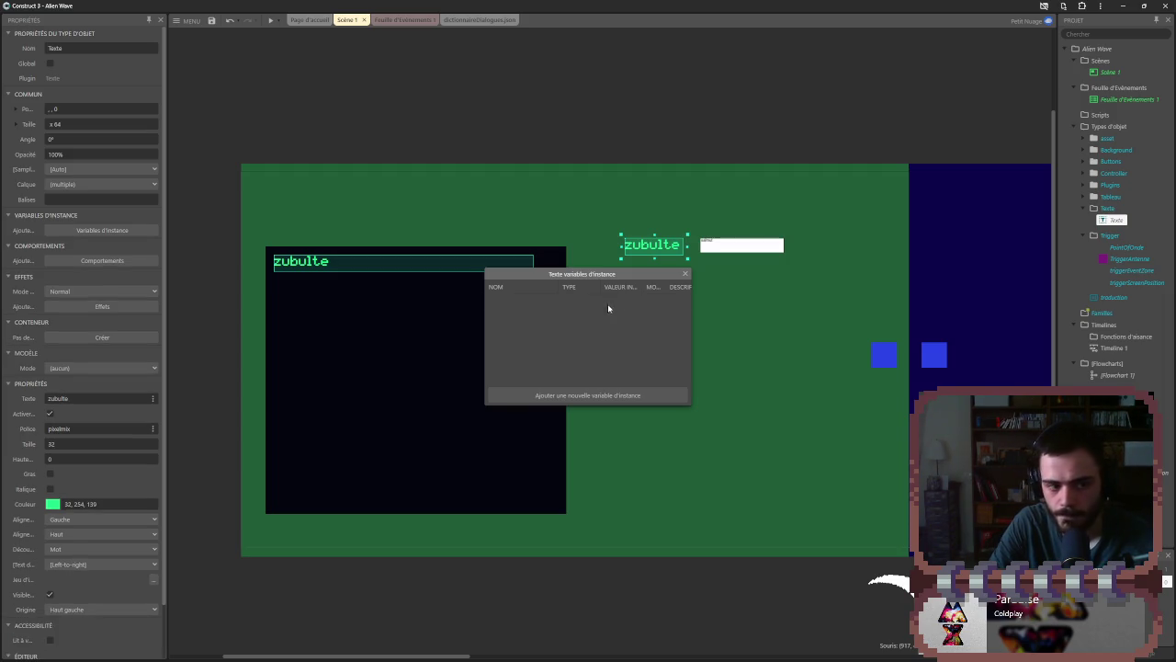
left_click(685, 274)
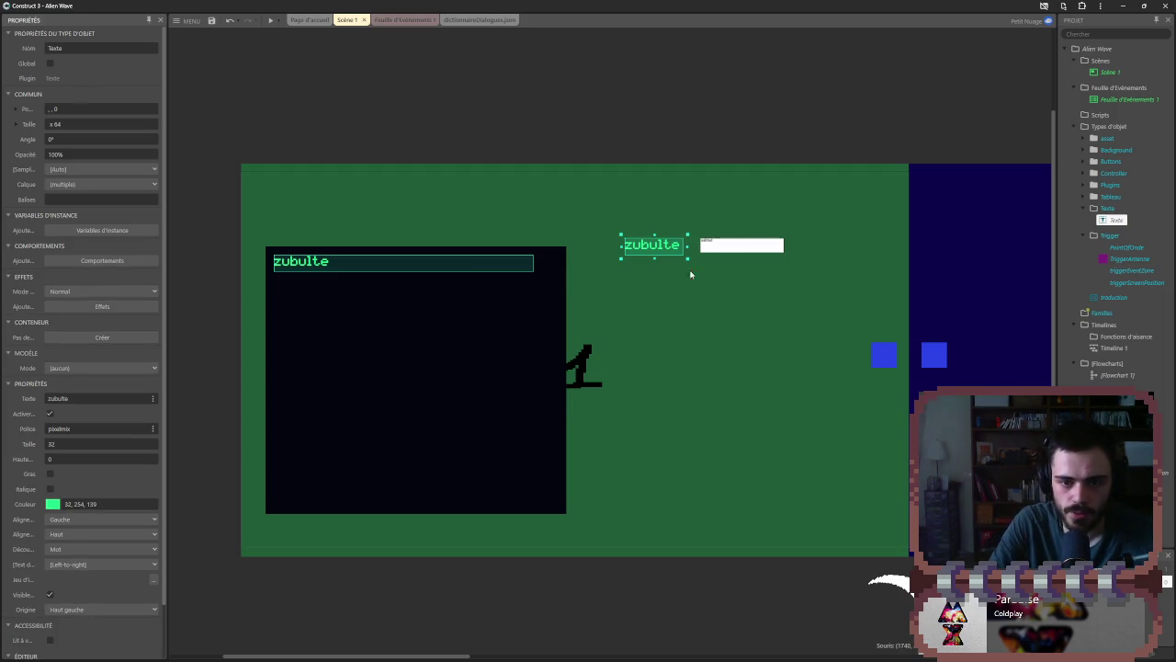
- Add a string instance variable named zubulte to the Texte object
left_click(70, 230)
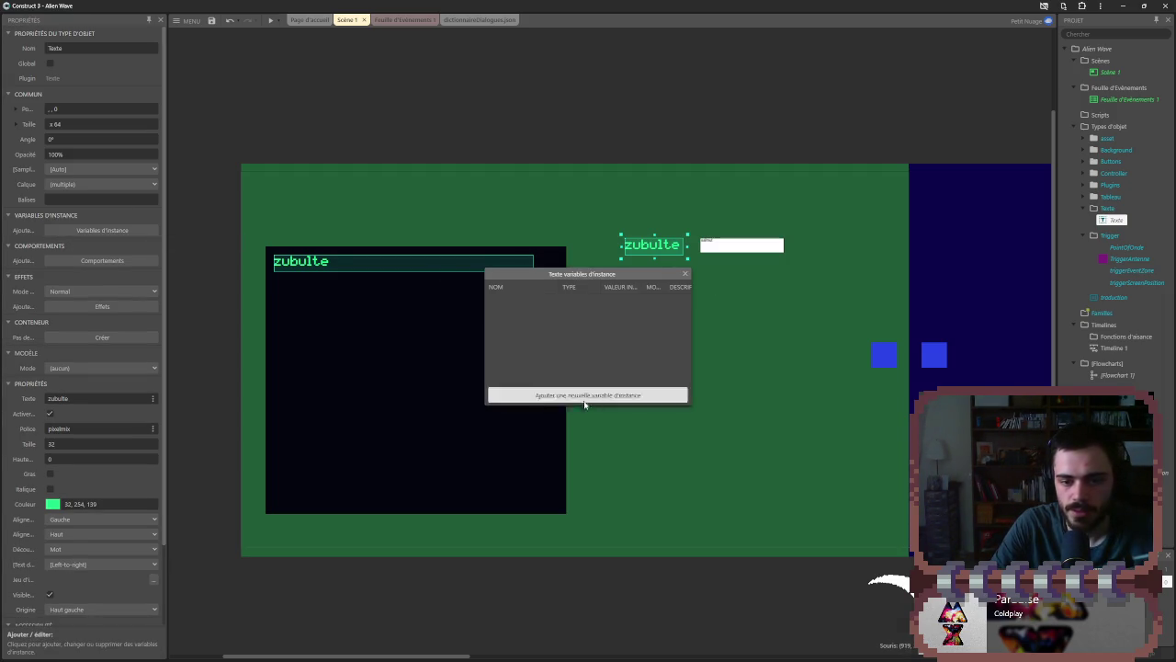
left_click(583, 395)
left_click(585, 319)
left_click(573, 344)
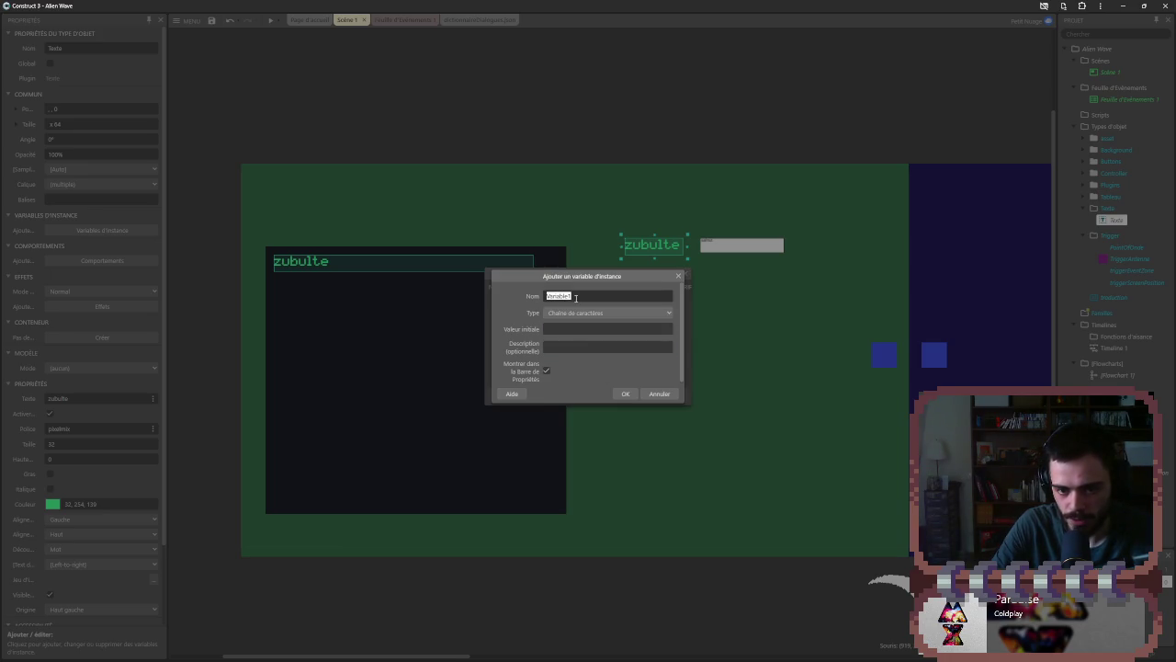
type("zubult")
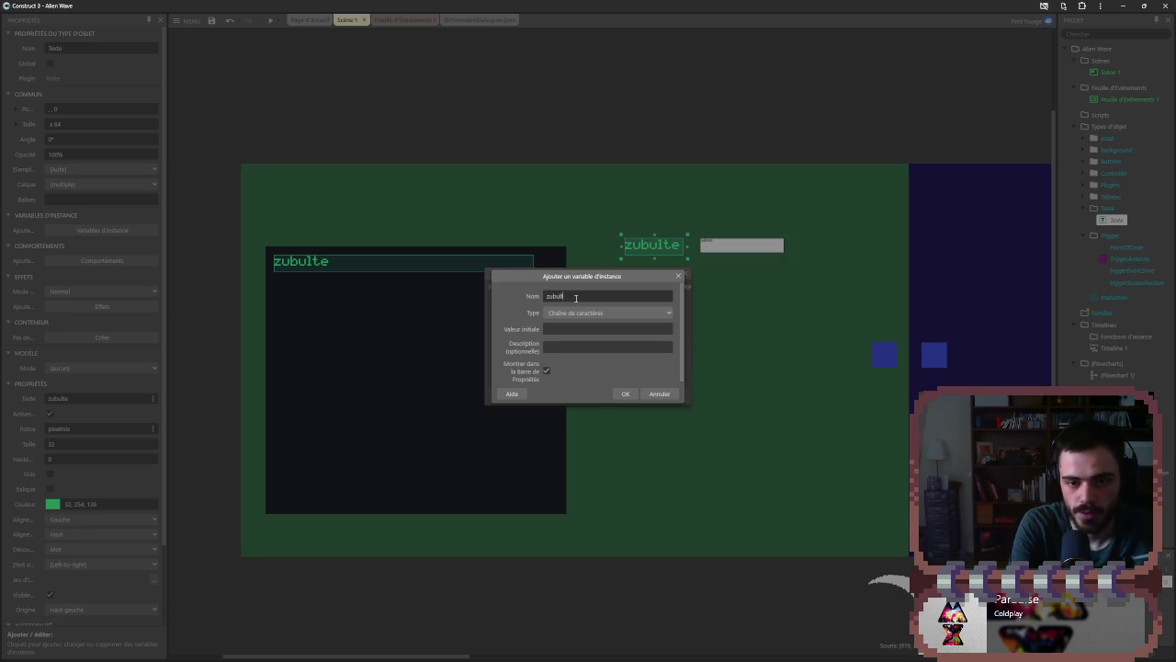
type("e")
key("Return")
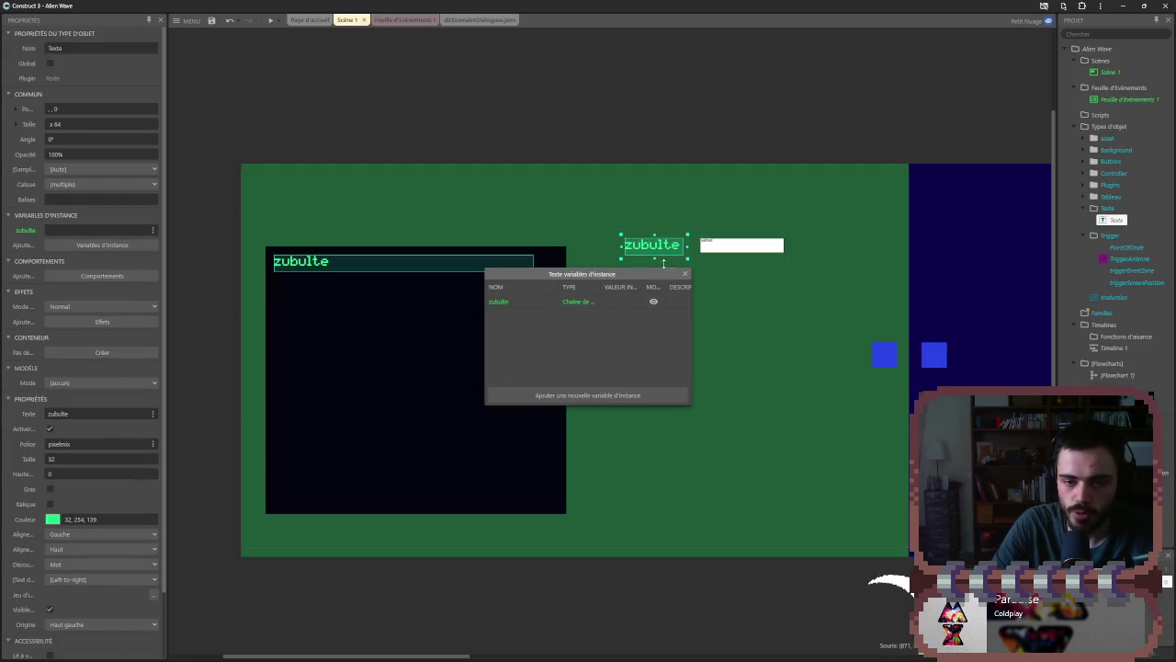
left_click(685, 273)
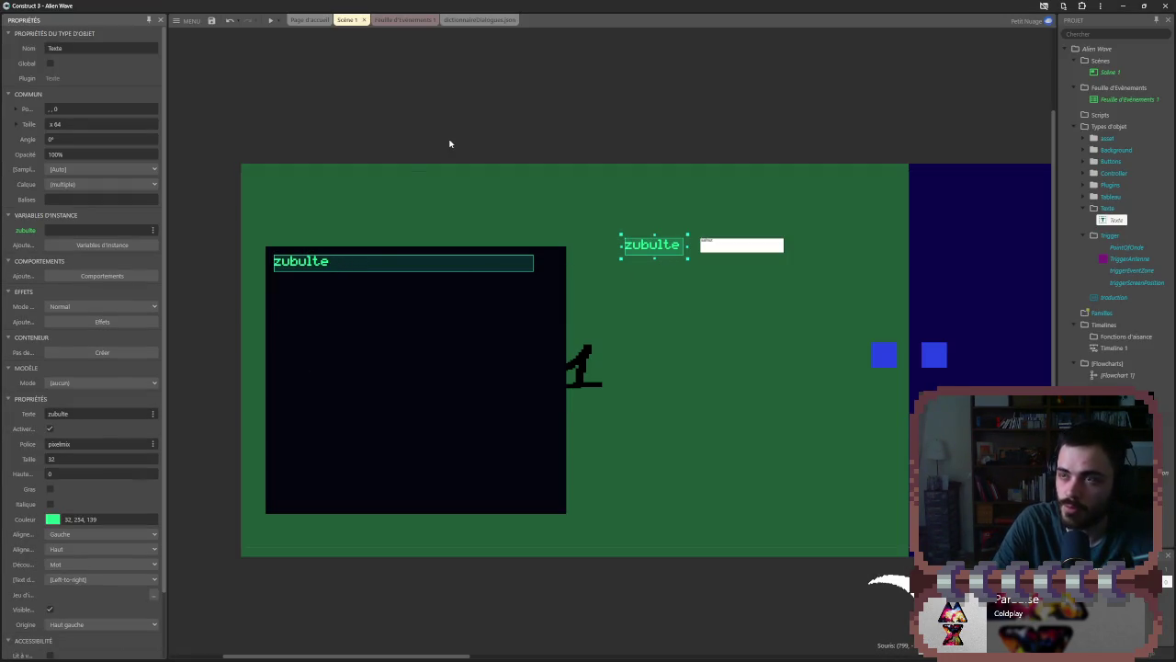
- Empty the object's displayed text and open the Feuille d'événements 1 event sheet
left_click(76, 415)
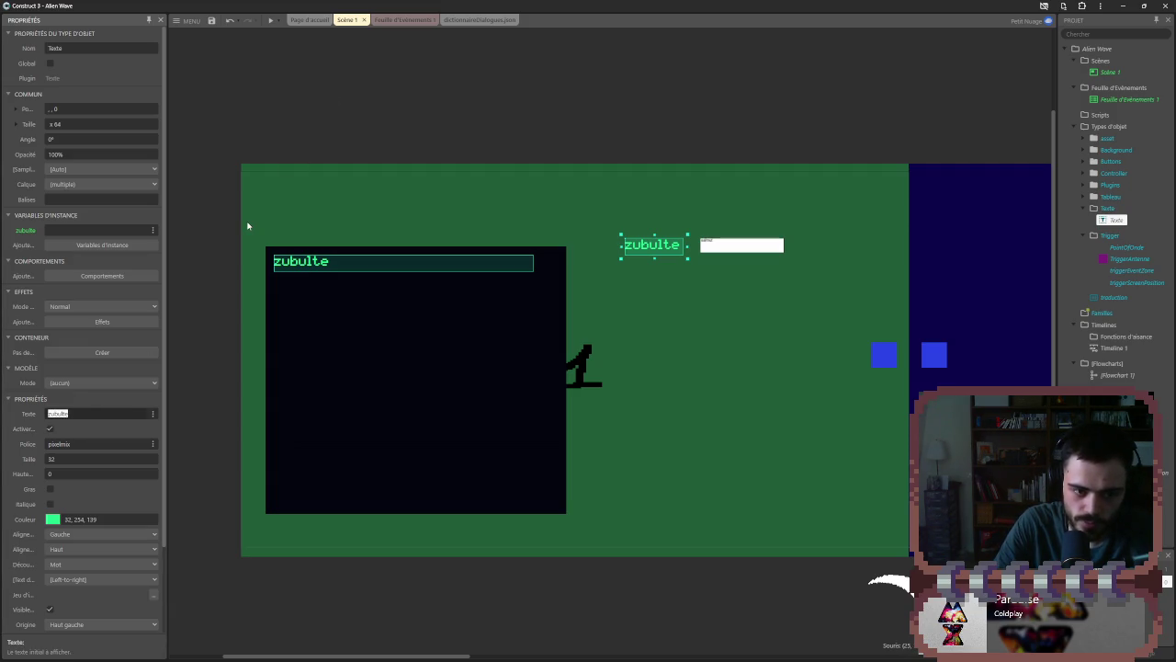
type("z")
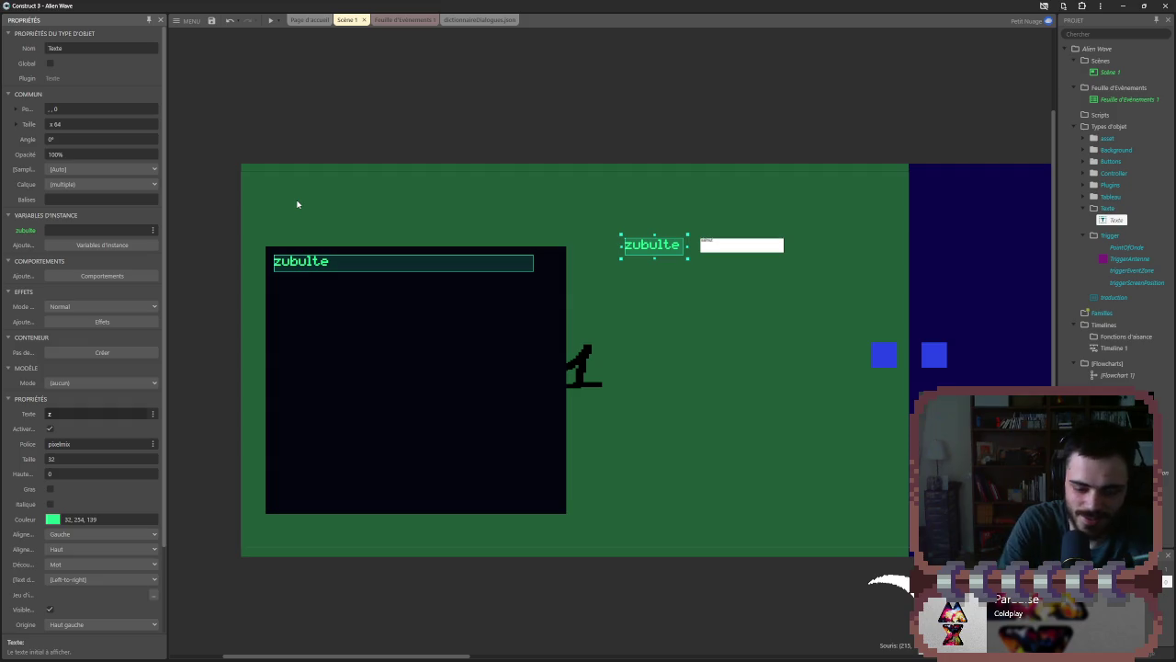
left_click(117, 230)
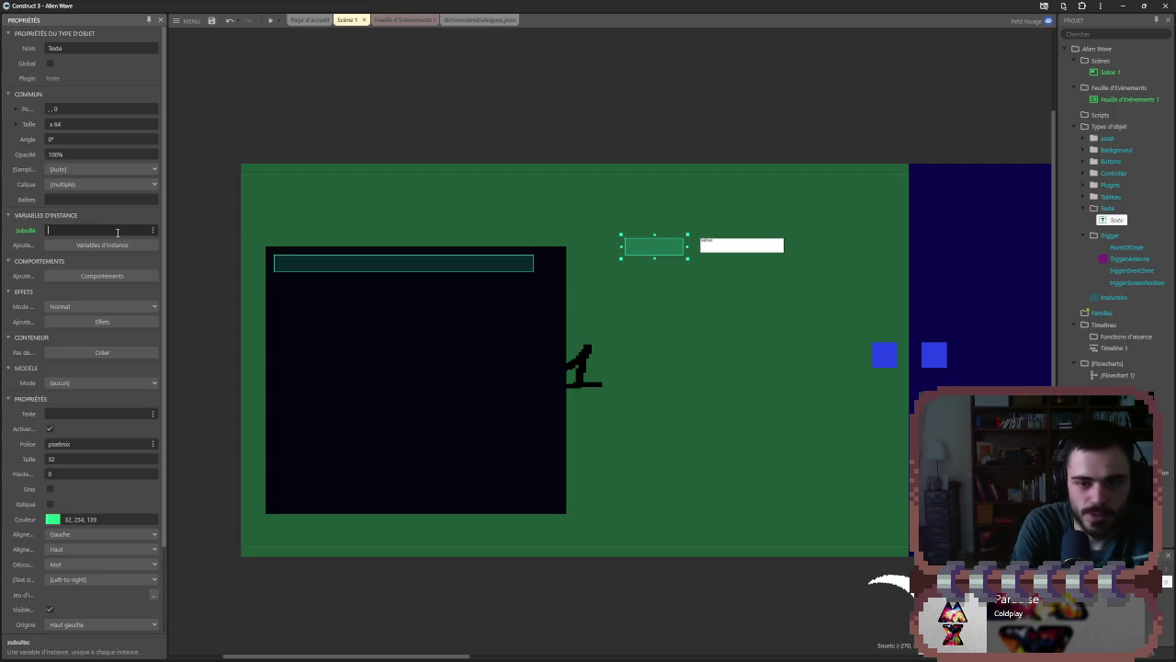
left_click(404, 19)
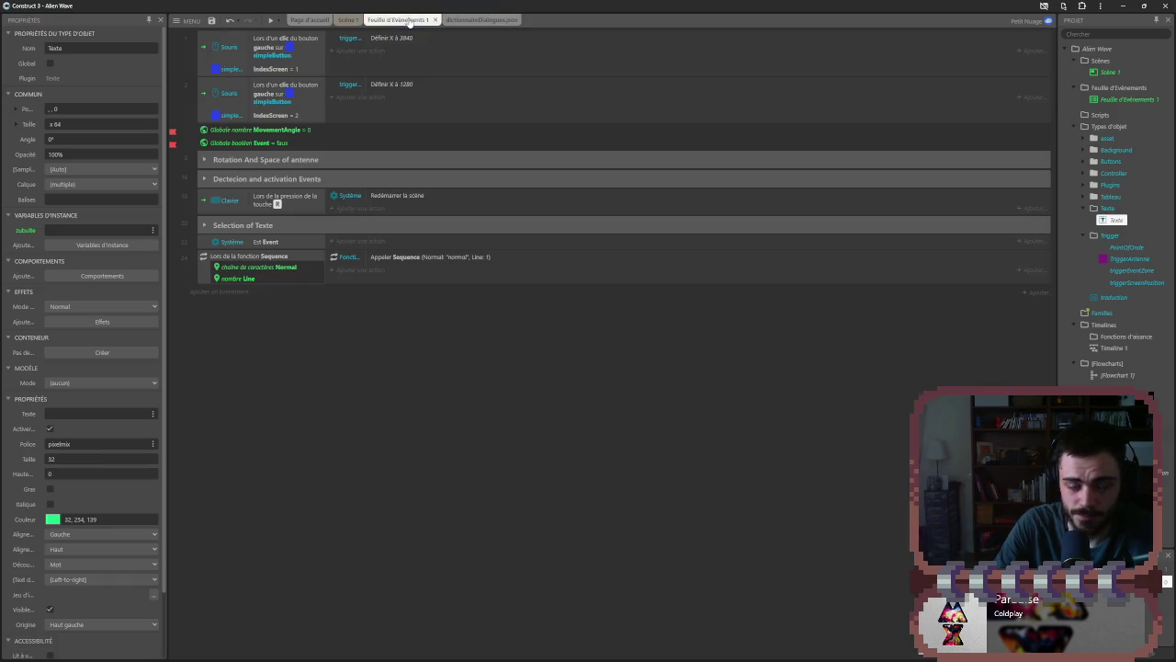
- Delete the Sequence event, the System event and the Selection de Texte group
left_click(266, 258)
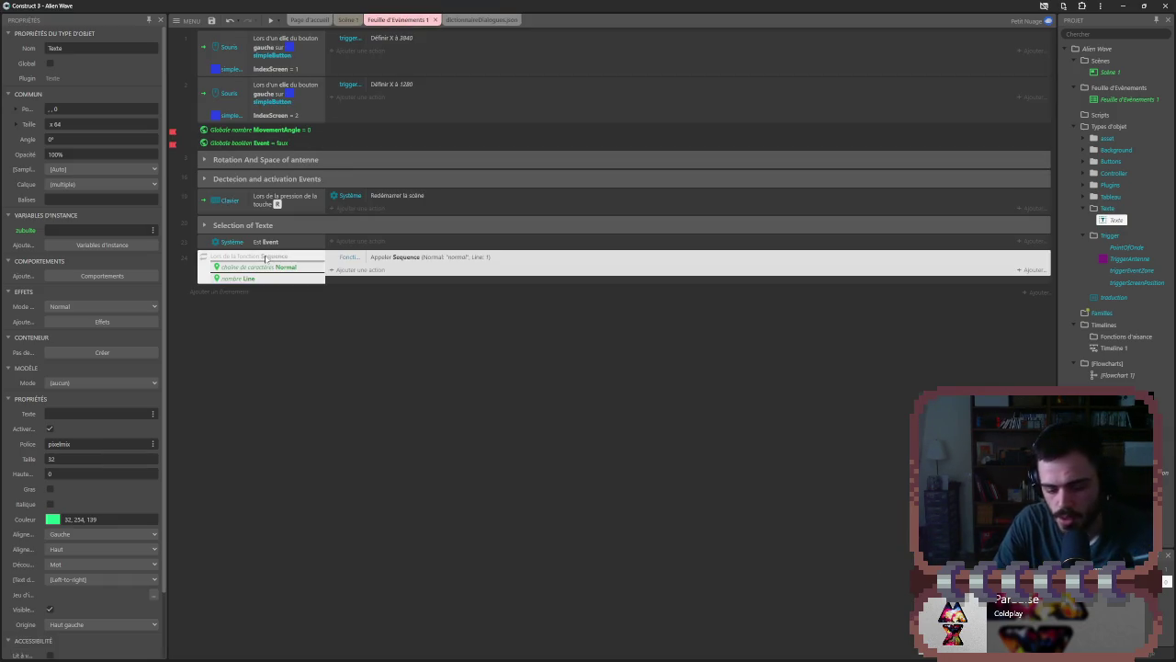
key("Delete")
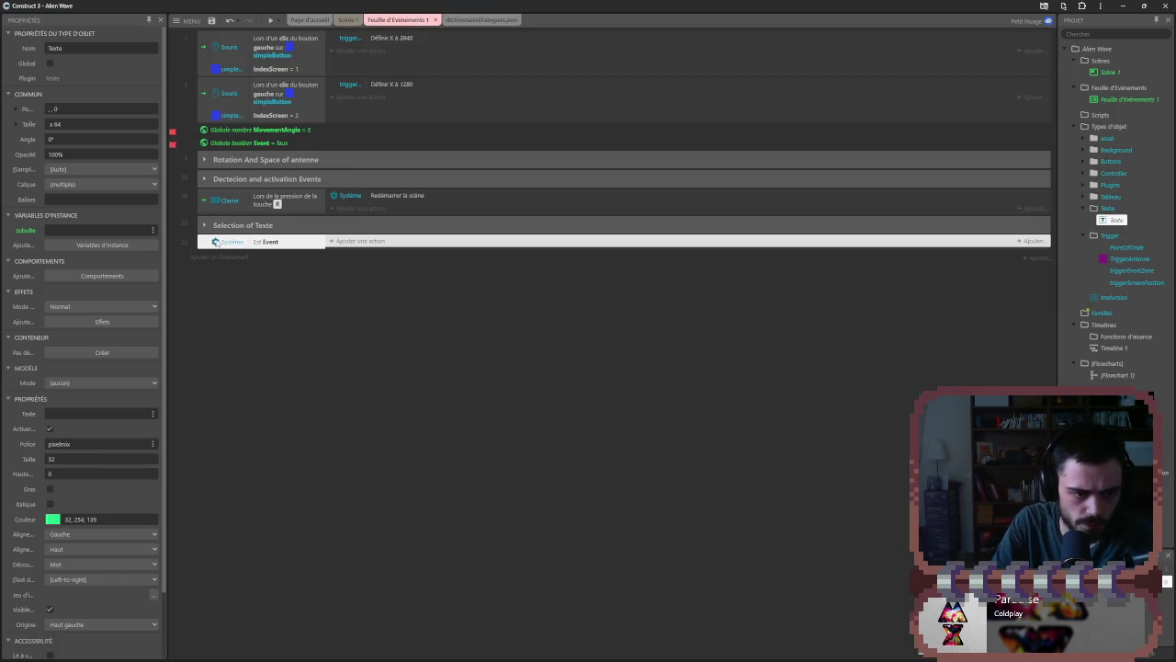
key("Delete")
left_click(205, 225)
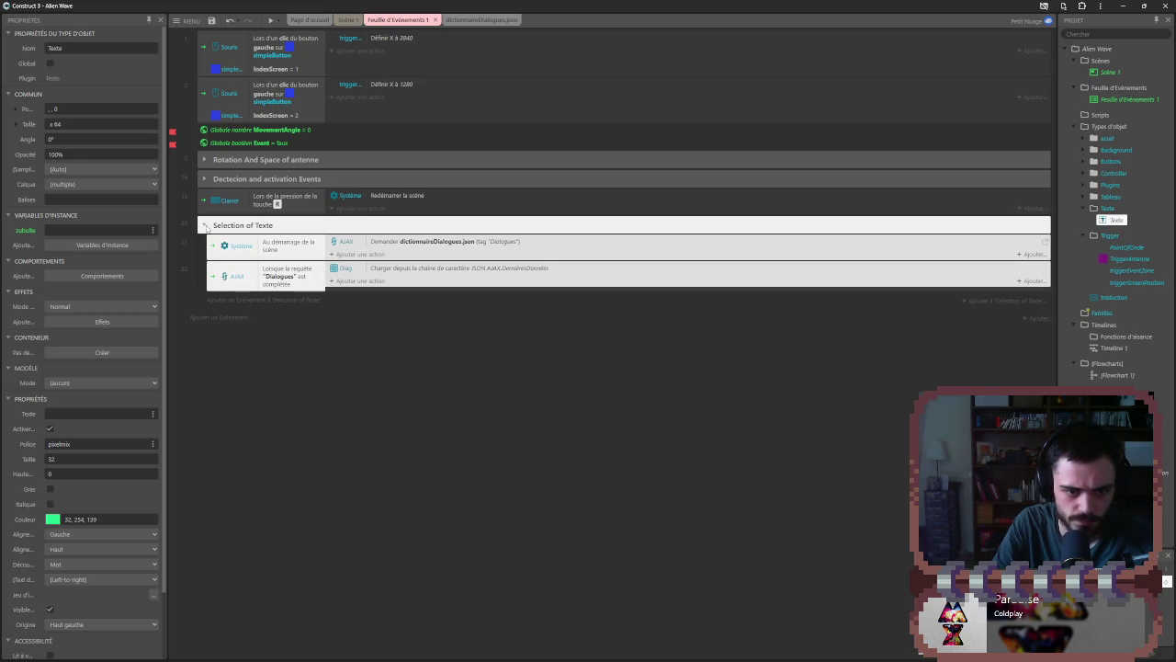
key("Delete")
- Start a new event on the traduction text box and browse its available conditions
left_click(219, 222)
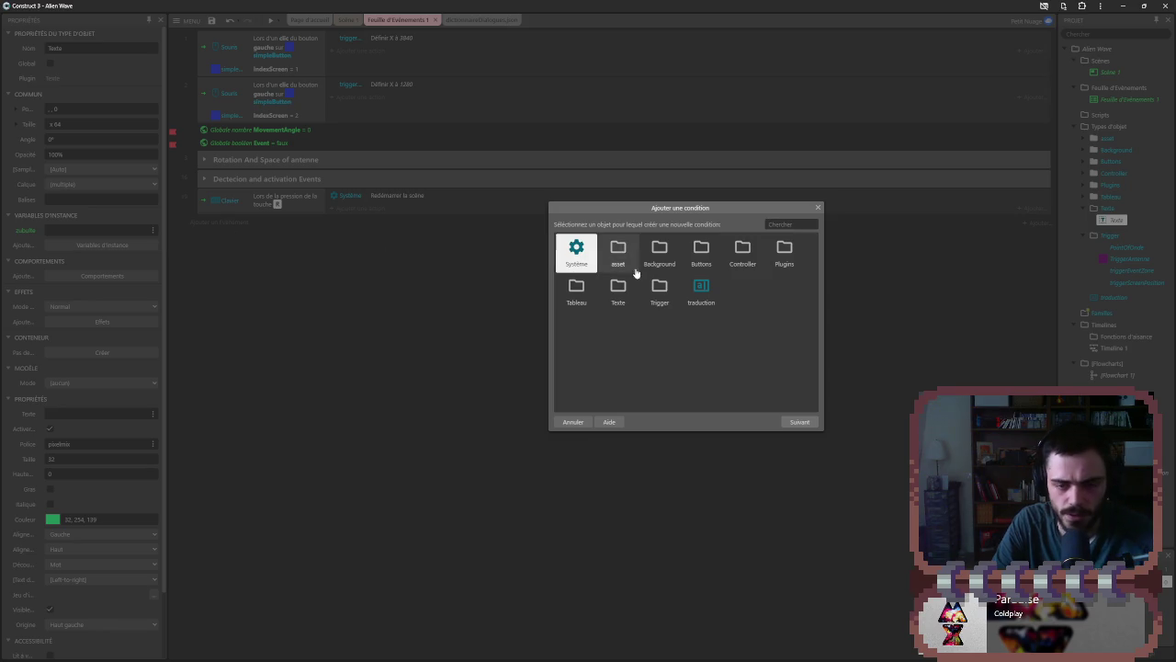
double_click(701, 290)
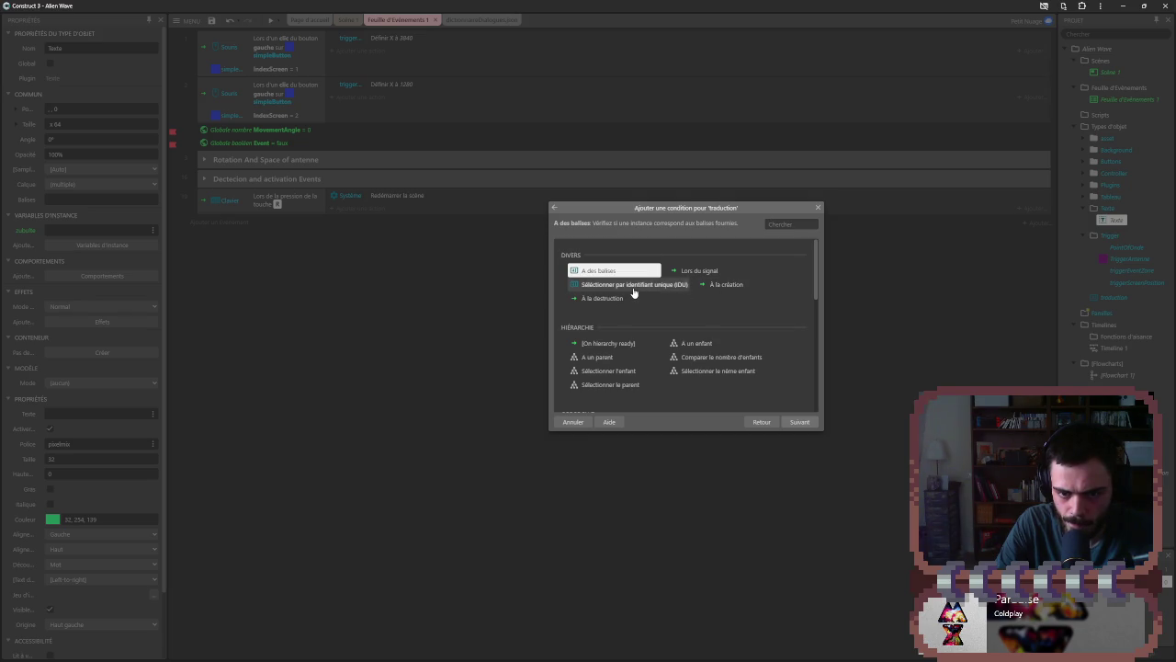
left_click(634, 286)
left_click(703, 272)
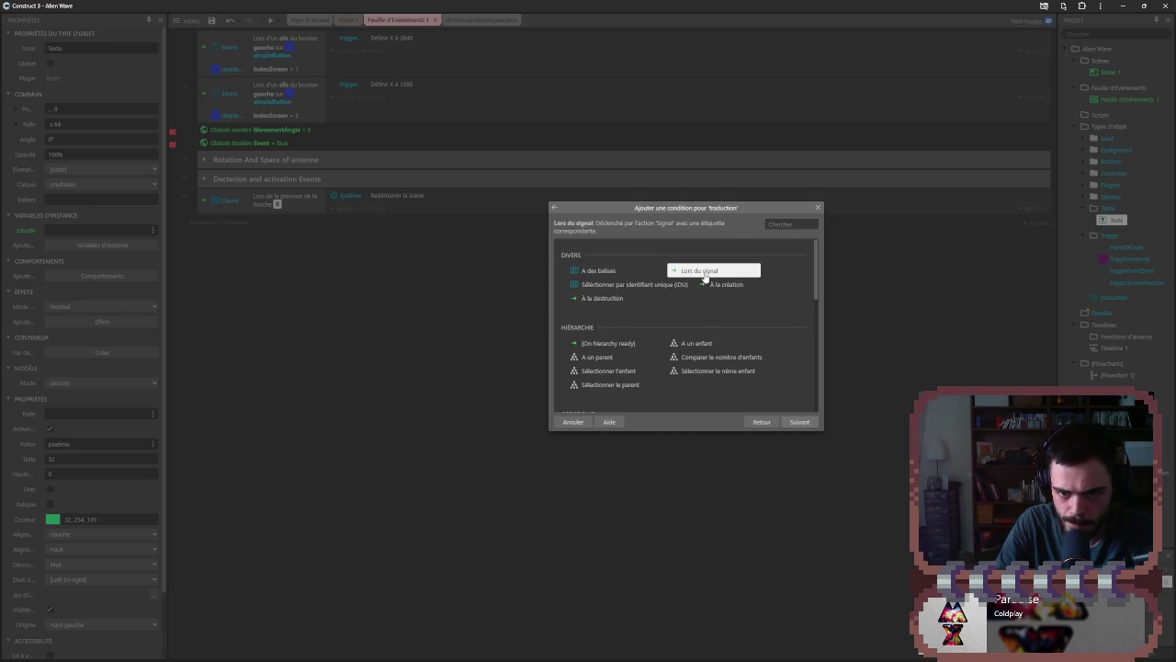
scroll(702, 303, "down", 5)
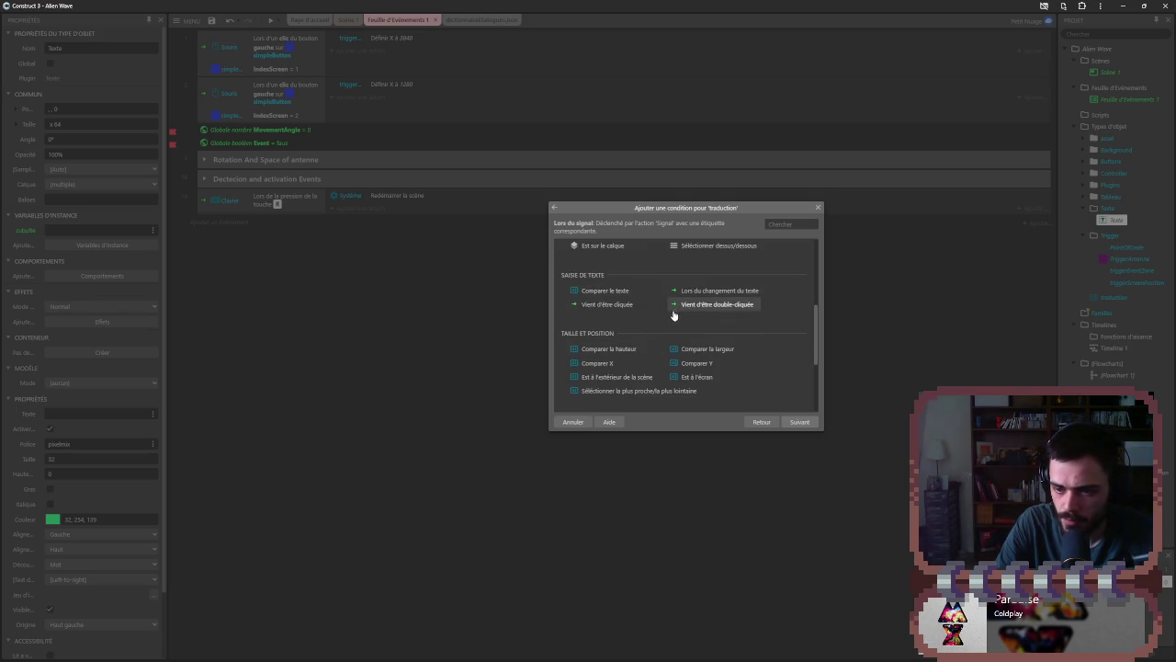
scroll(630, 331, "down", 1)
scroll(648, 359, "down", 2)
scroll(642, 377, "up", 5)
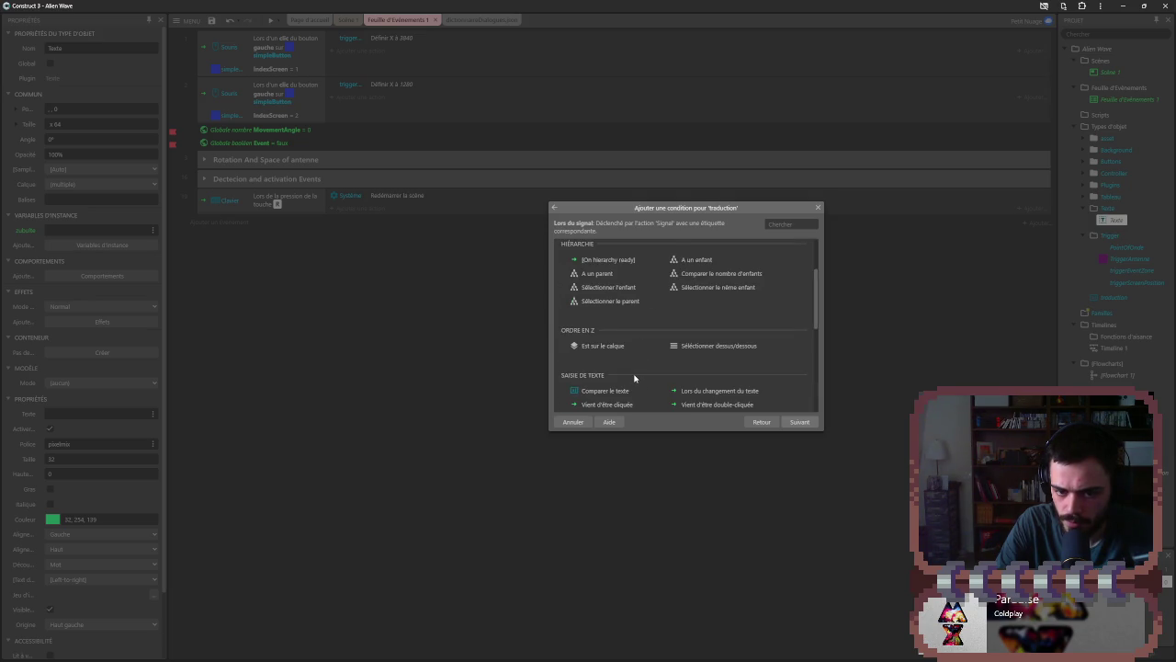
scroll(634, 376, "down", 1)
left_click(633, 361)
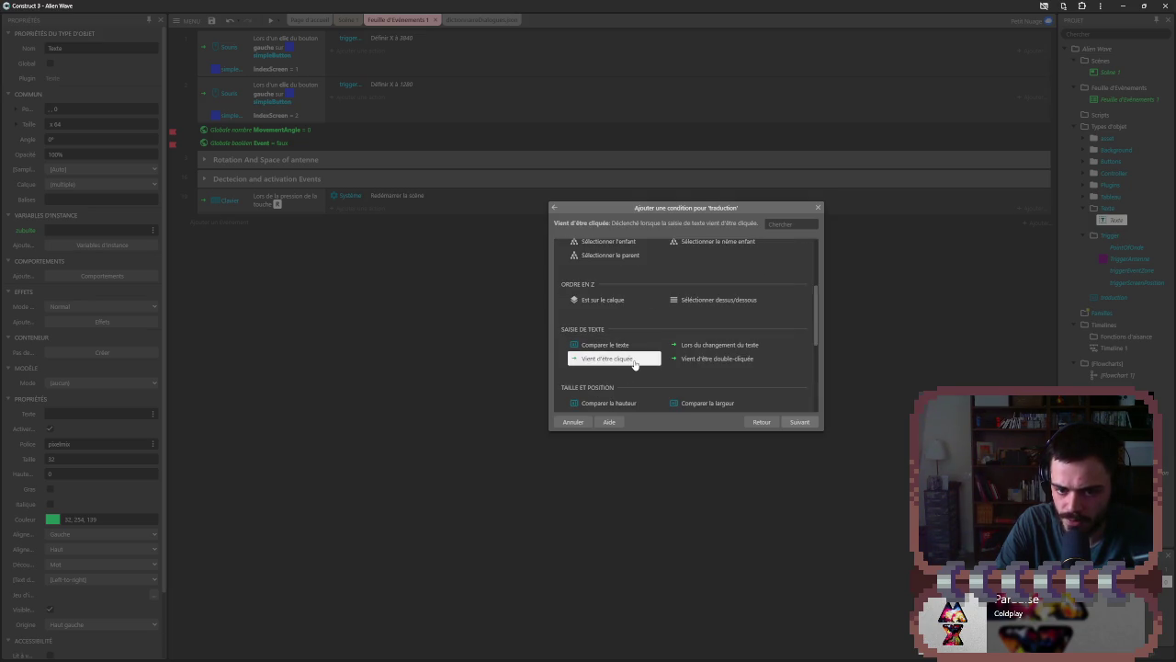
left_click(706, 346)
left_click(634, 360)
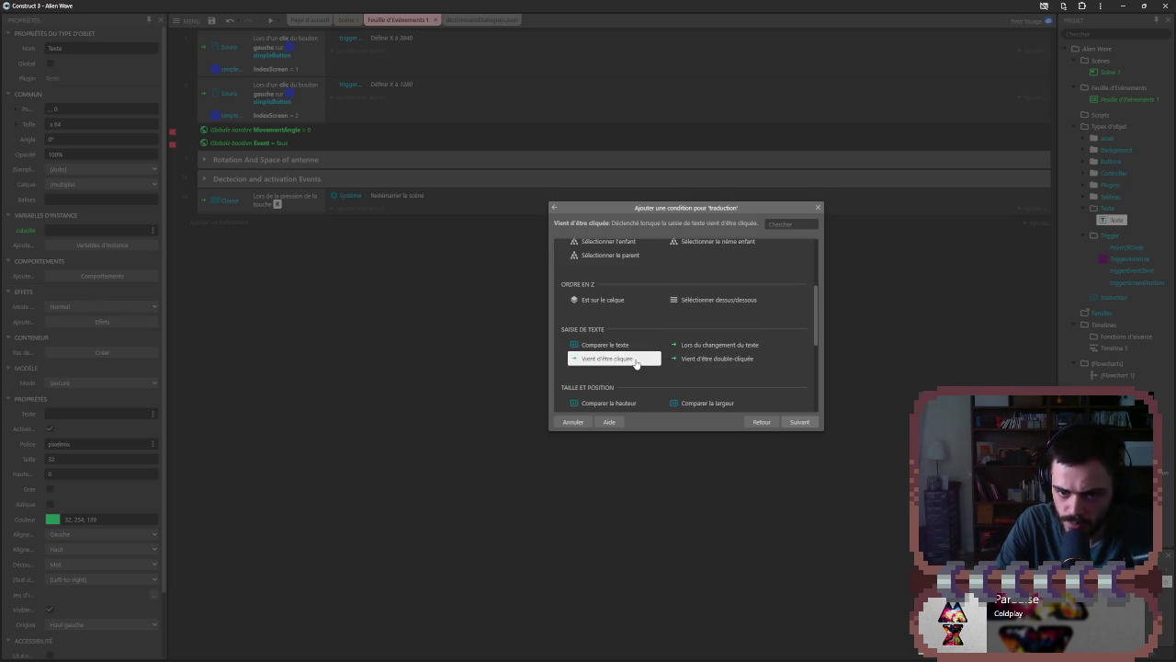
left_click(619, 347)
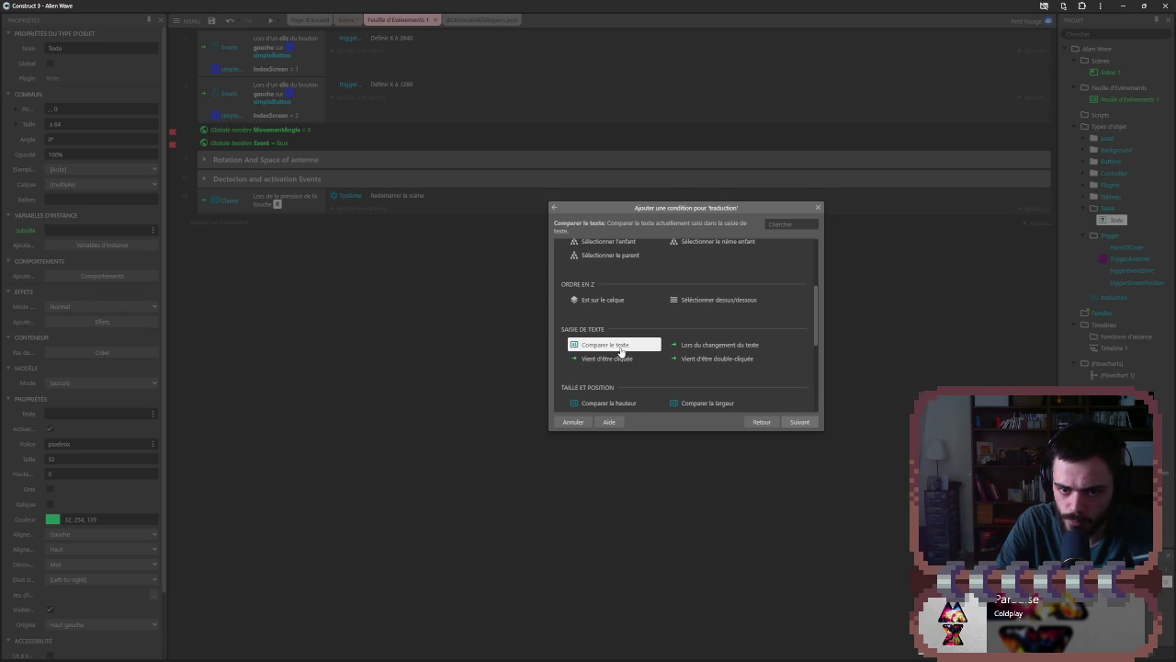
left_click(677, 347)
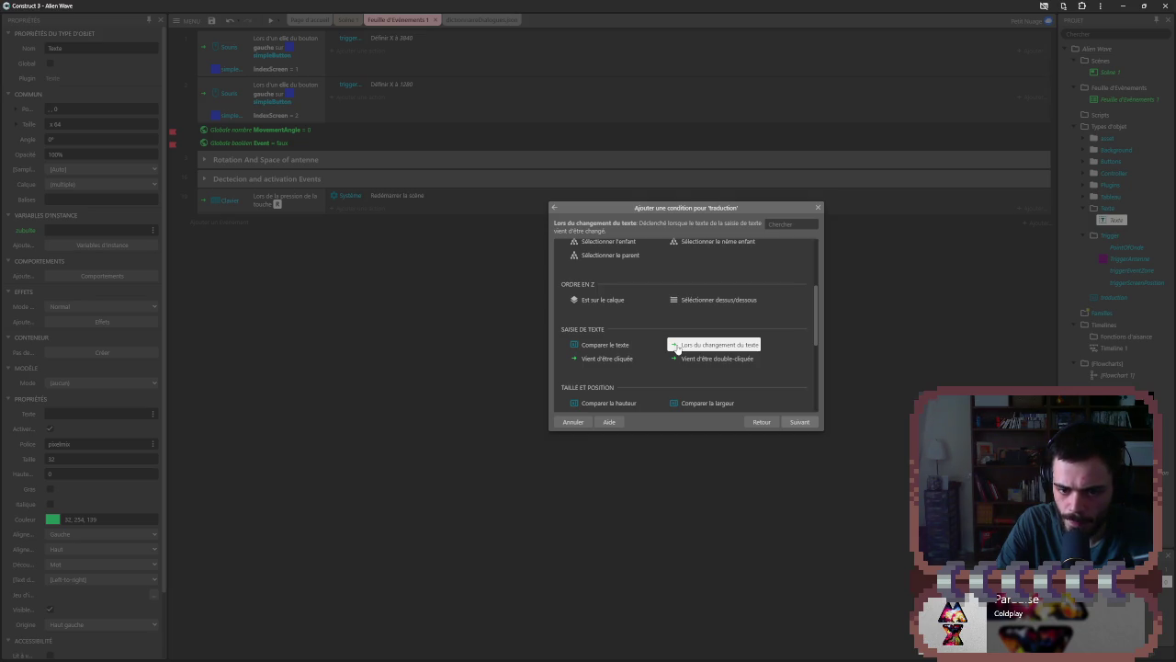
- Try the compare-text condition and its case sensitivity option, then back out
scroll(675, 353, "down", 1)
scroll(673, 358, "up", 1)
scroll(674, 358, "up", 3)
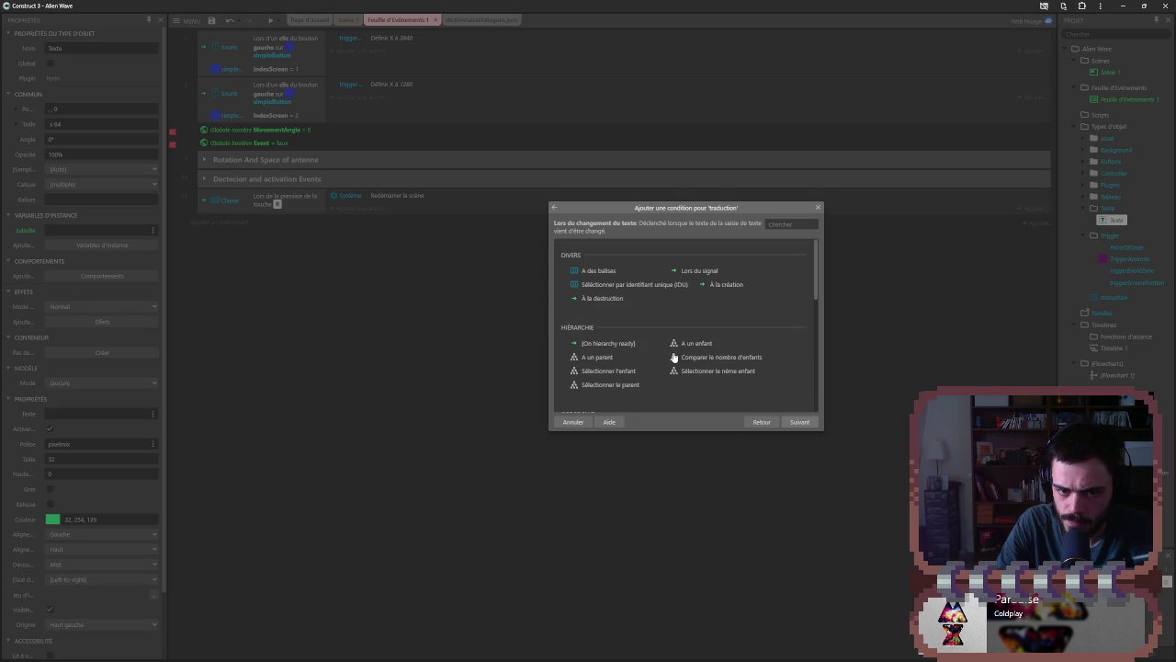
scroll(674, 357, "down", 2)
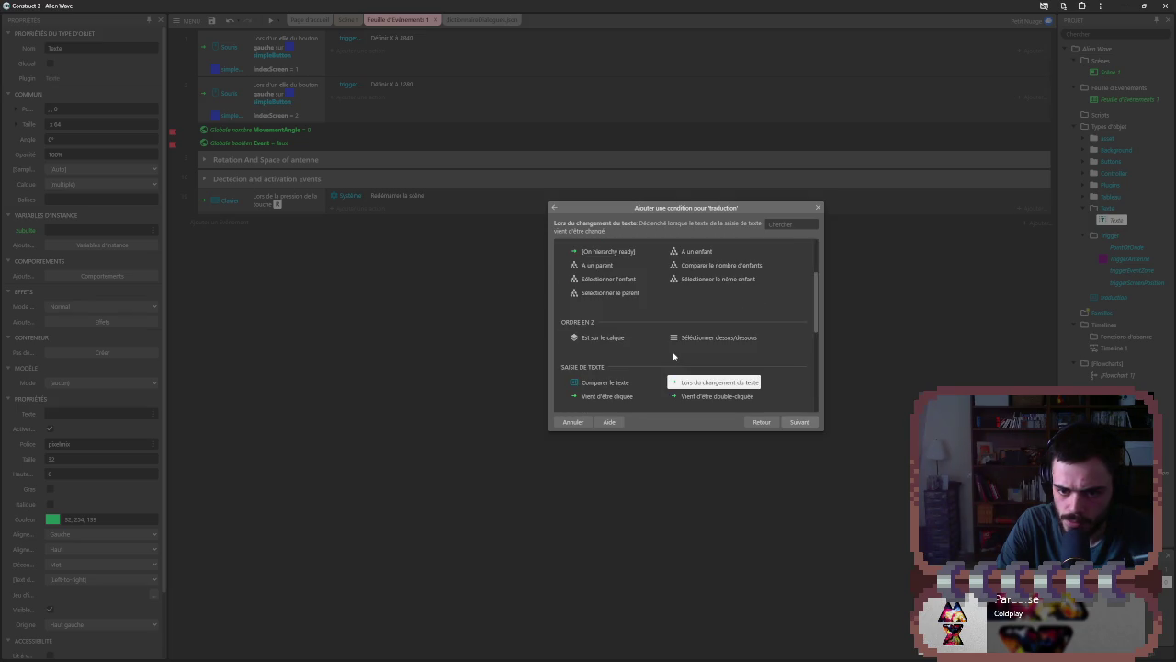
scroll(673, 355, "down", 1)
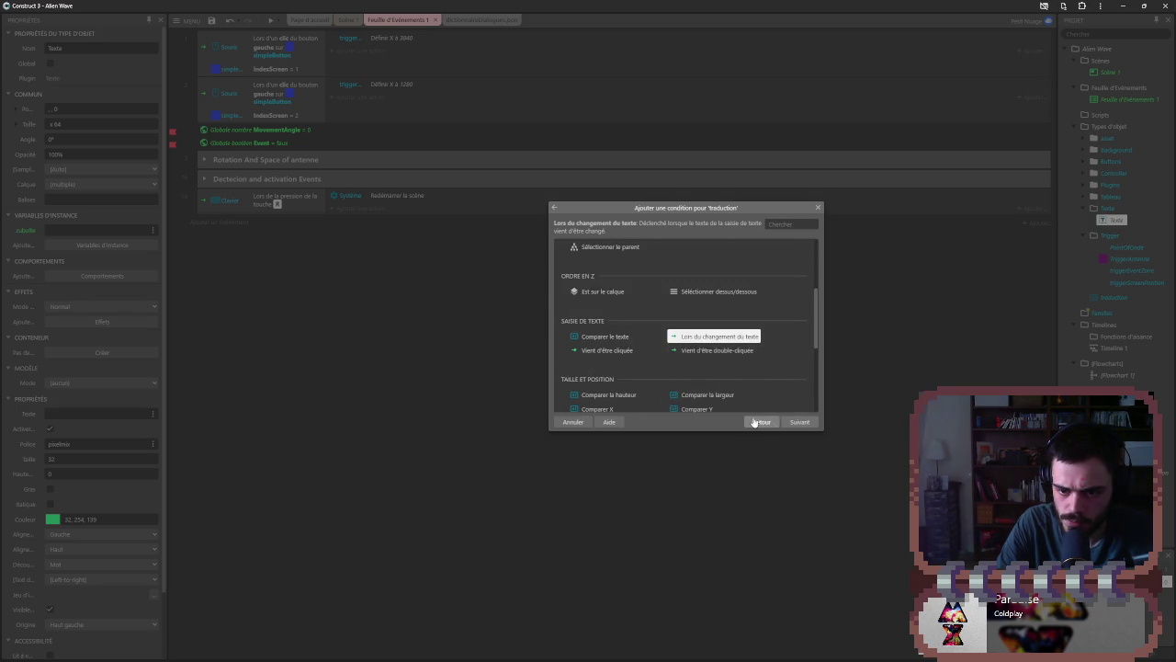
left_click(600, 337)
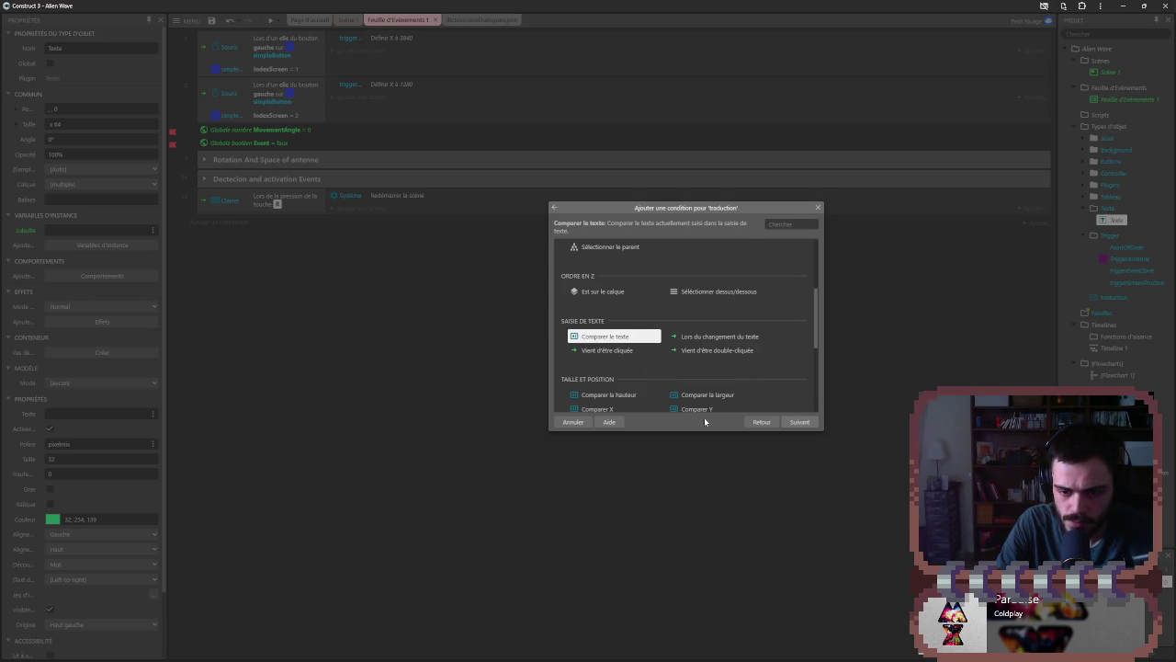
left_click(787, 423)
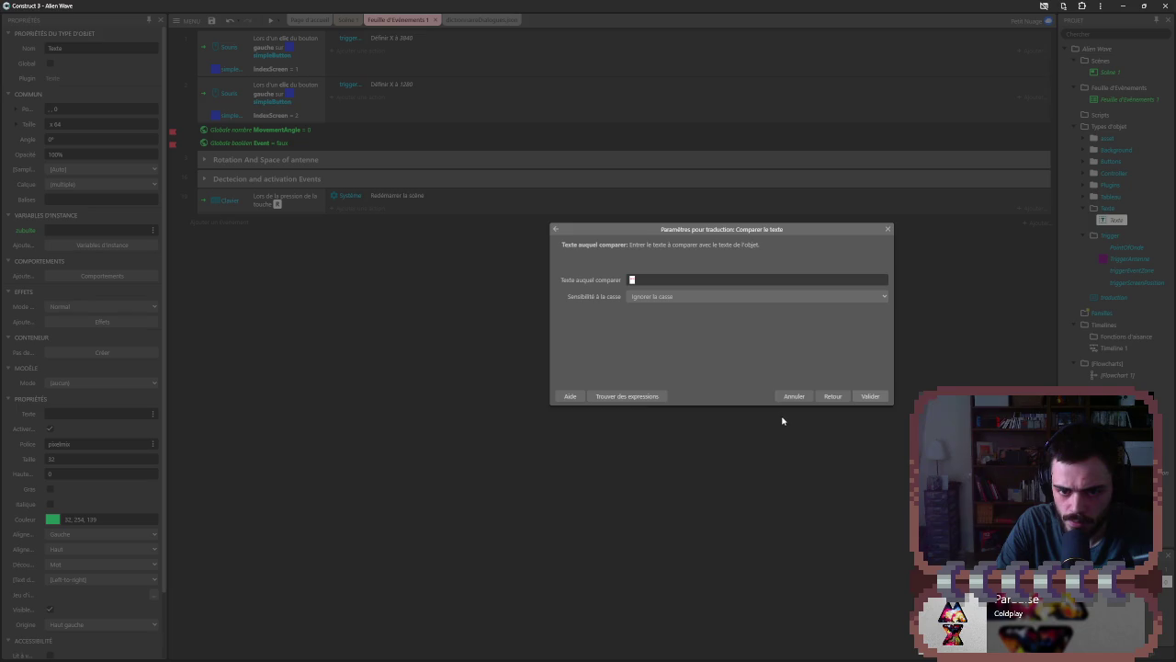
left_click(651, 294)
left_click(717, 316)
left_click(831, 399)
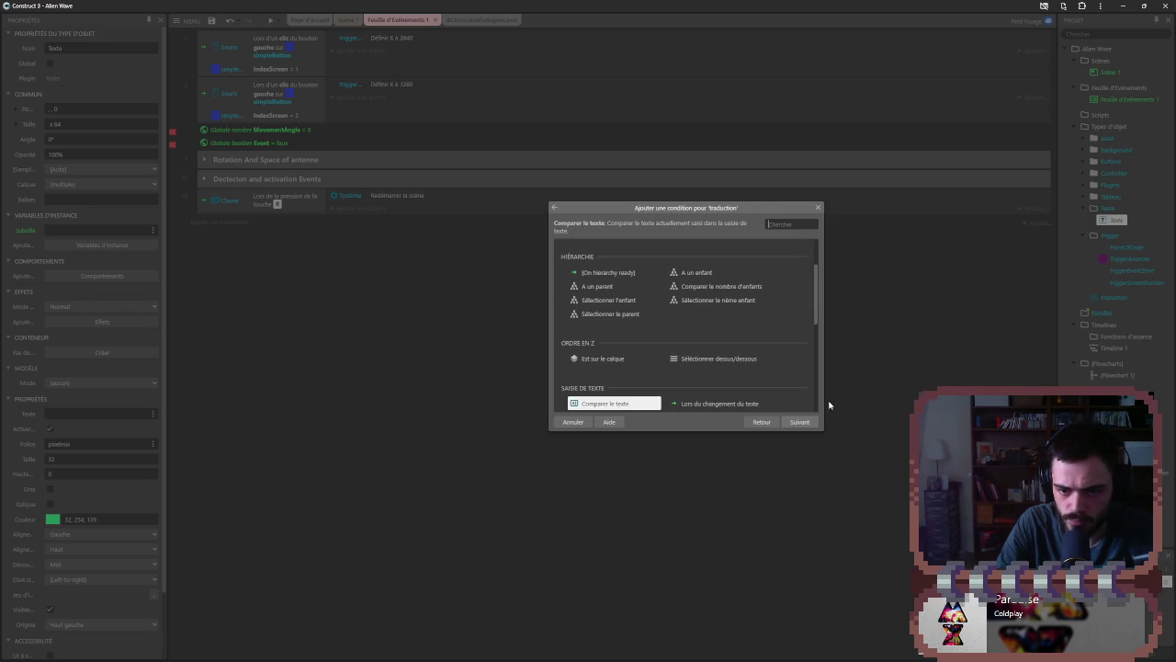
- Add the 'Lors du changement du texte' condition to the traduction event
scroll(737, 366, "down", 1)
double_click(681, 358)
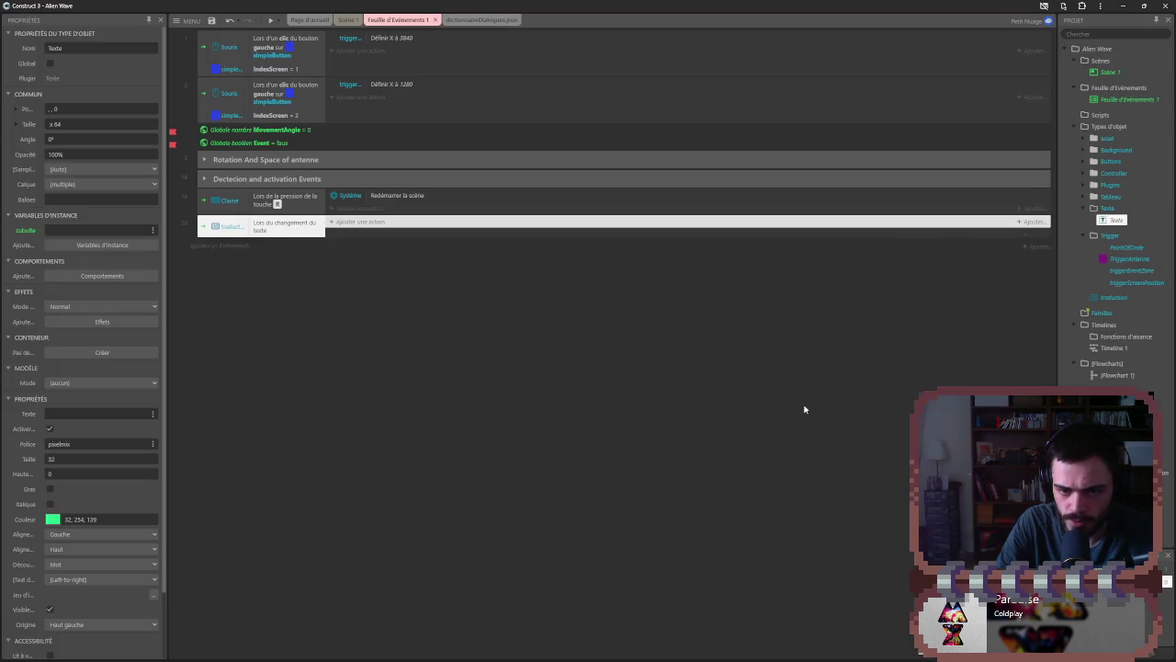
left_click(350, 224)
- Browse the action targets for the traduction event, then return to the object list
double_click(696, 294)
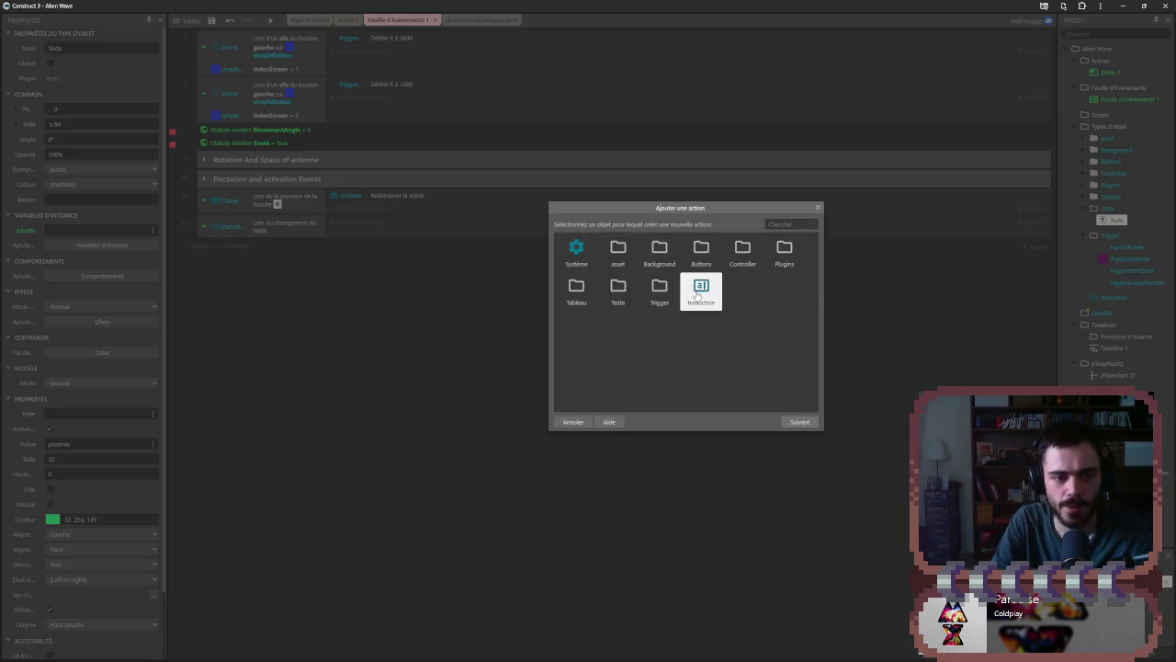
scroll(691, 292, "down", 5)
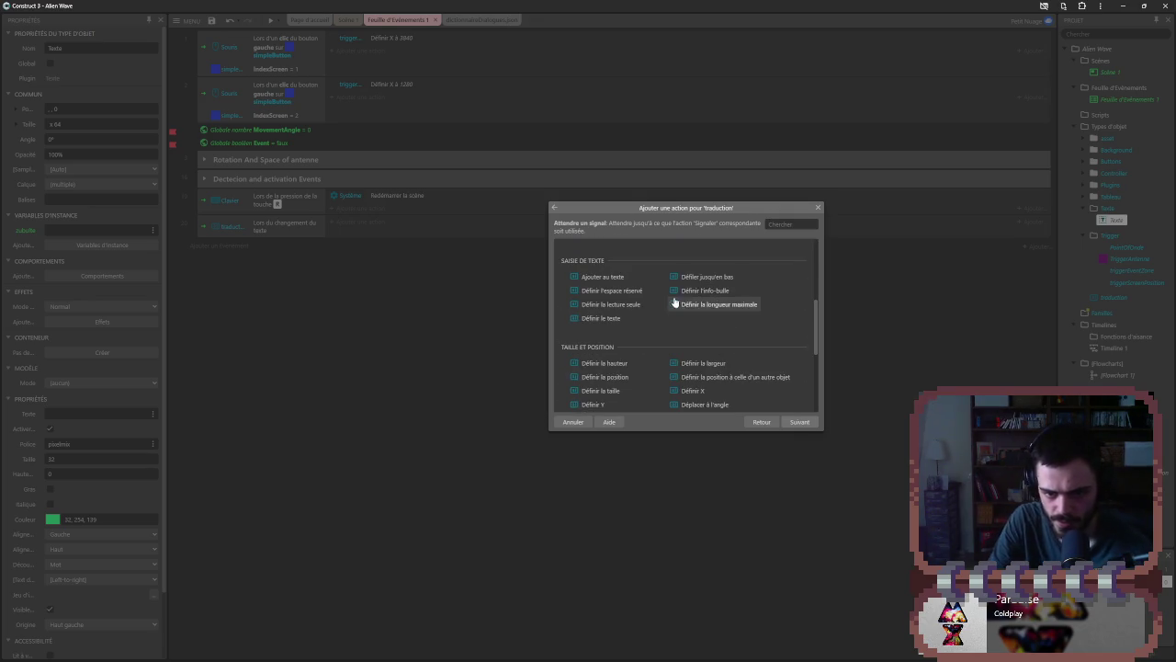
scroll(654, 304, "down", 1)
scroll(659, 312, "up", 1)
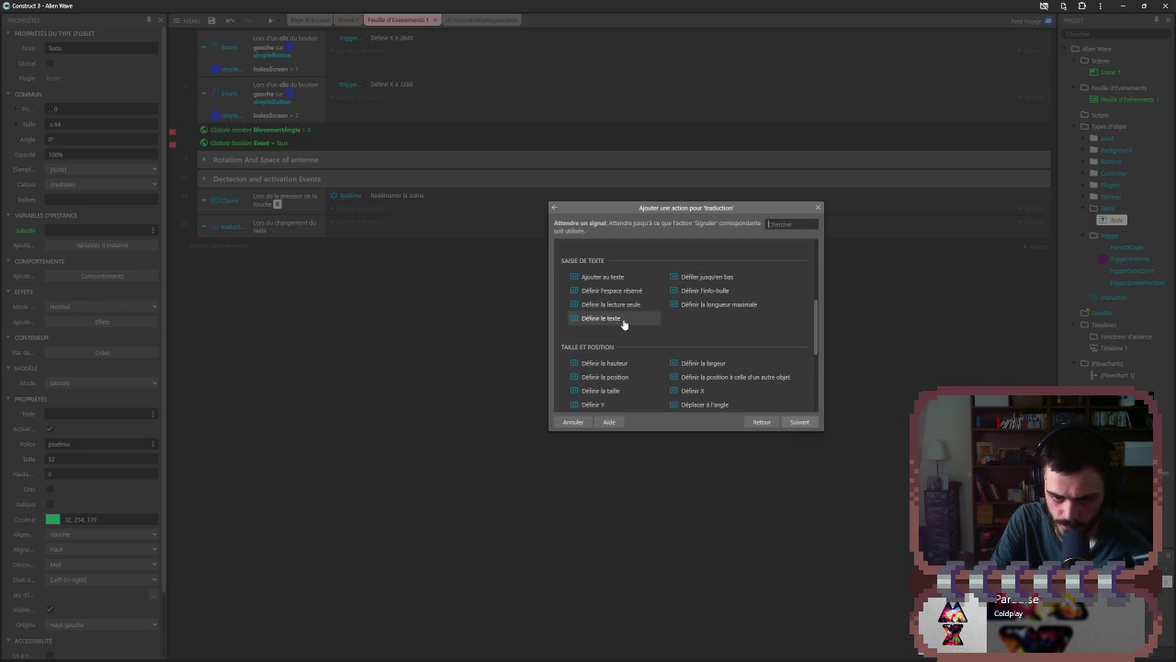
scroll(634, 324, "down", 5)
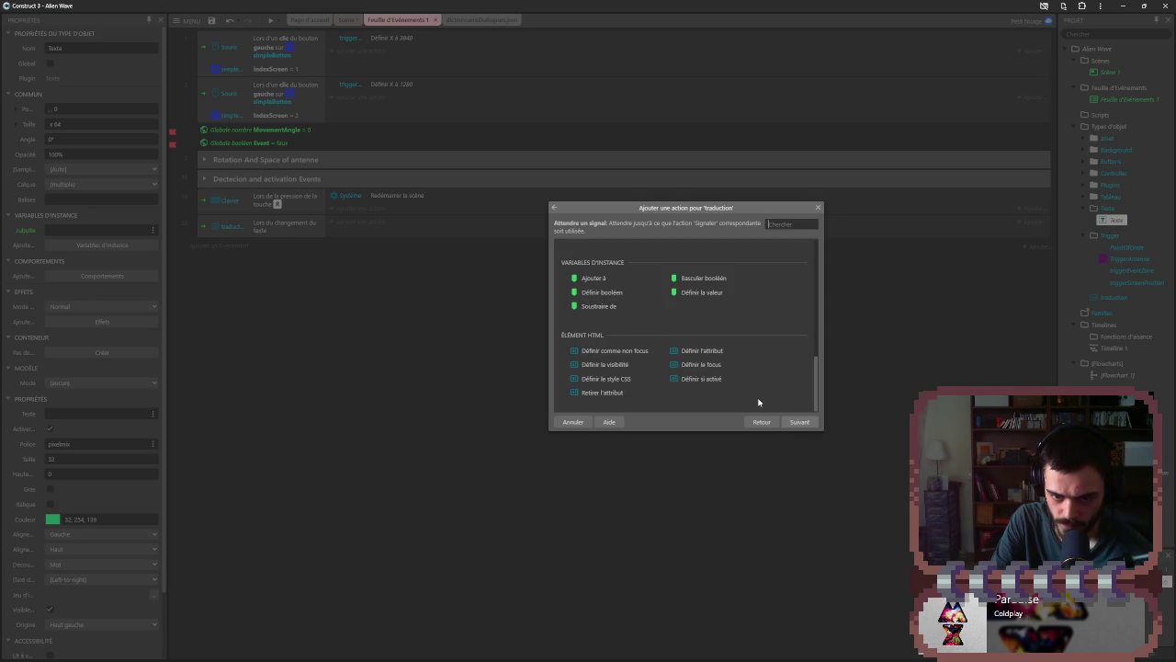
left_click(763, 424)
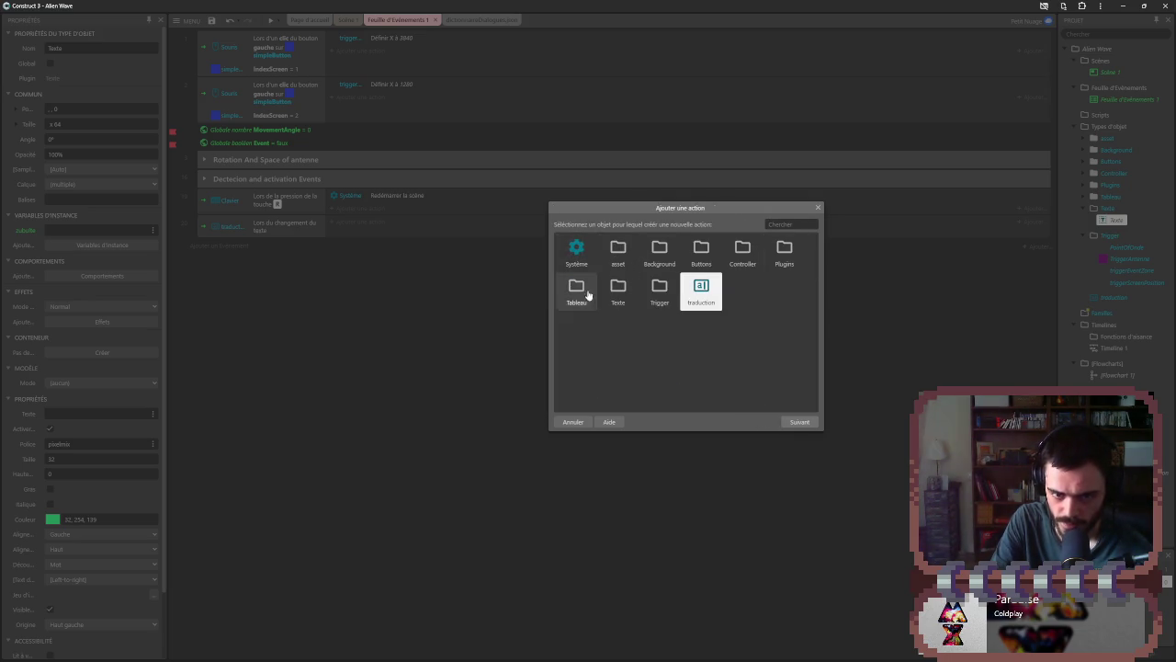
- Start a Texte 'set instance variable value' action, then cancel it
left_click(618, 291)
left_click(579, 255)
scroll(625, 275, "down", 5)
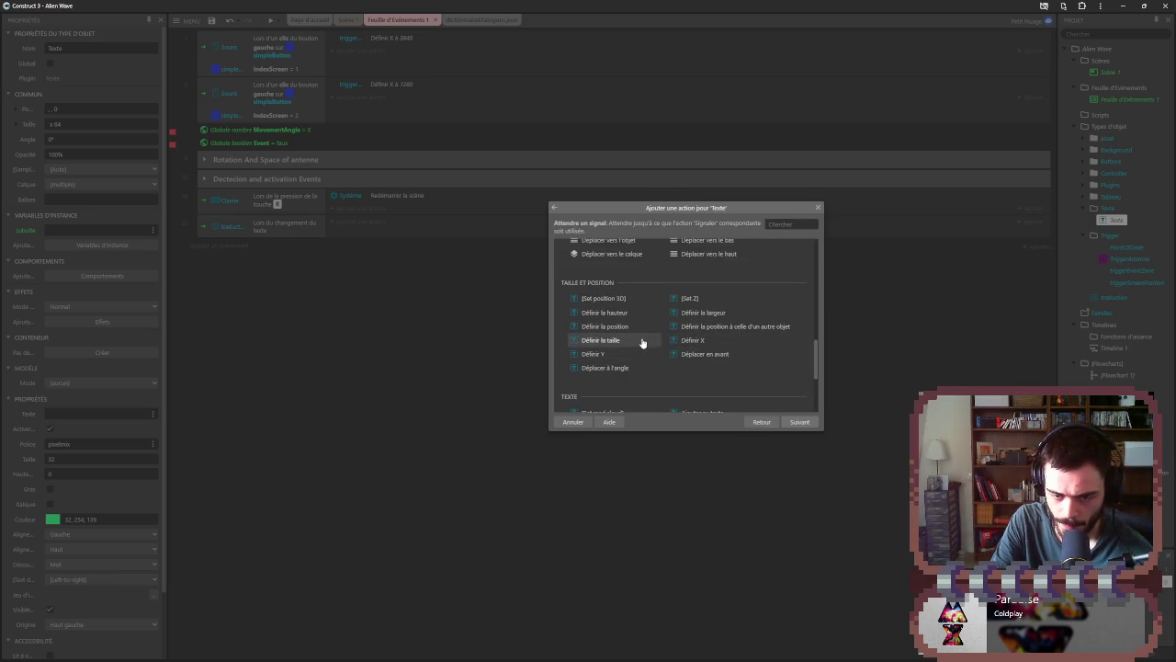
scroll(642, 343, "down", 3)
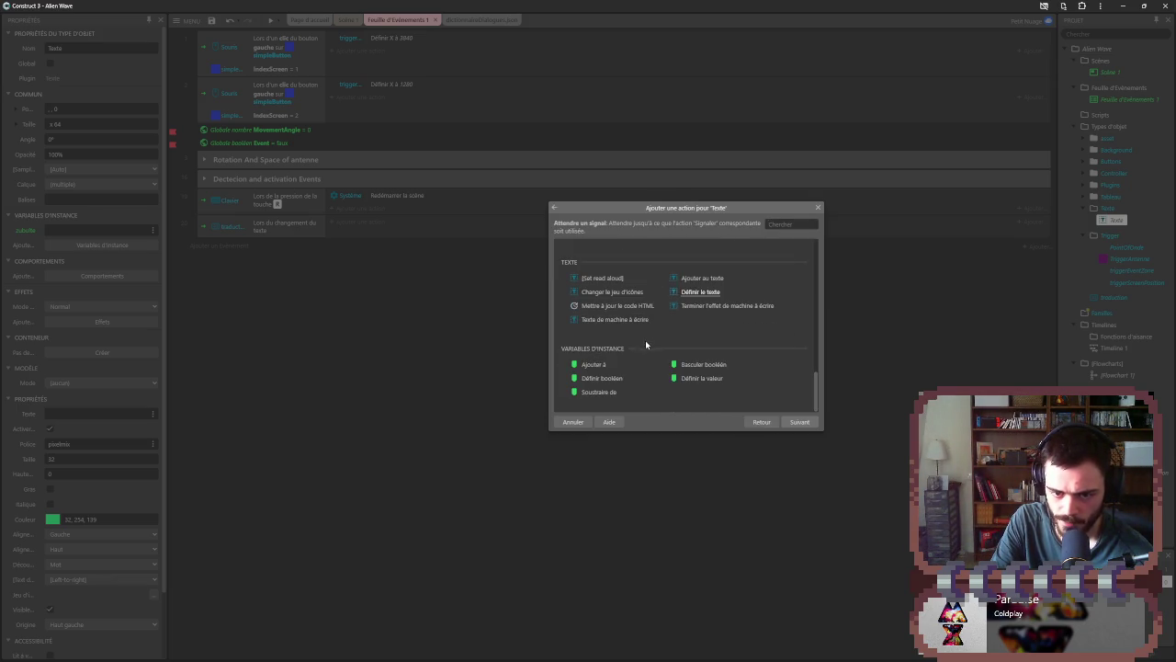
double_click(700, 382)
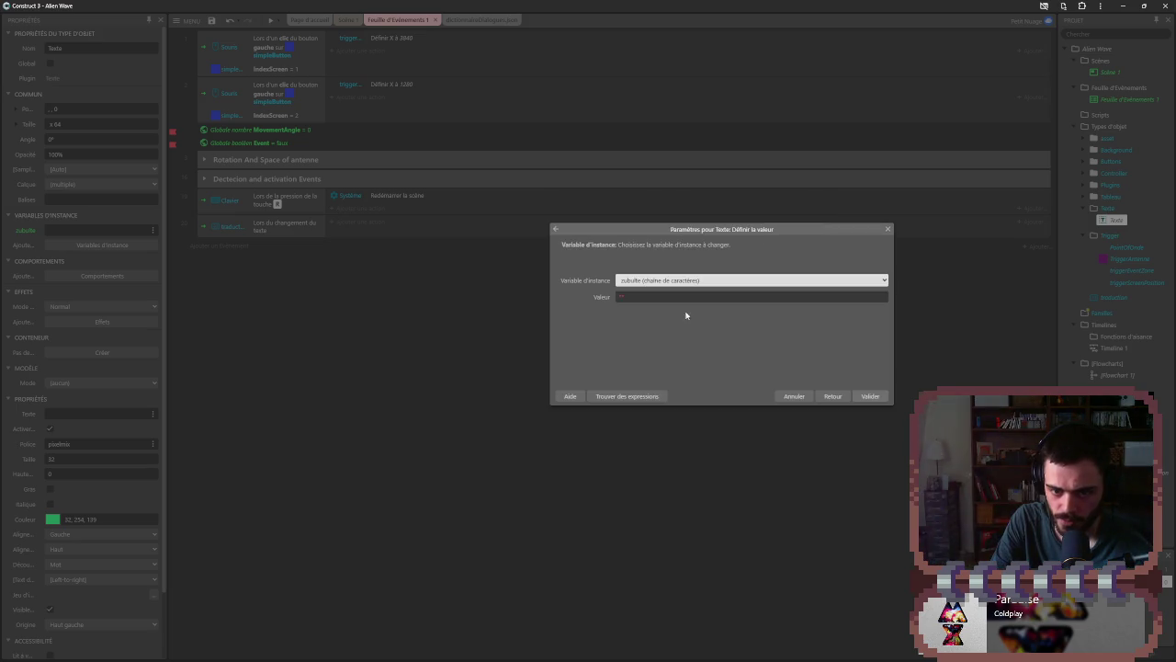
left_click(623, 297)
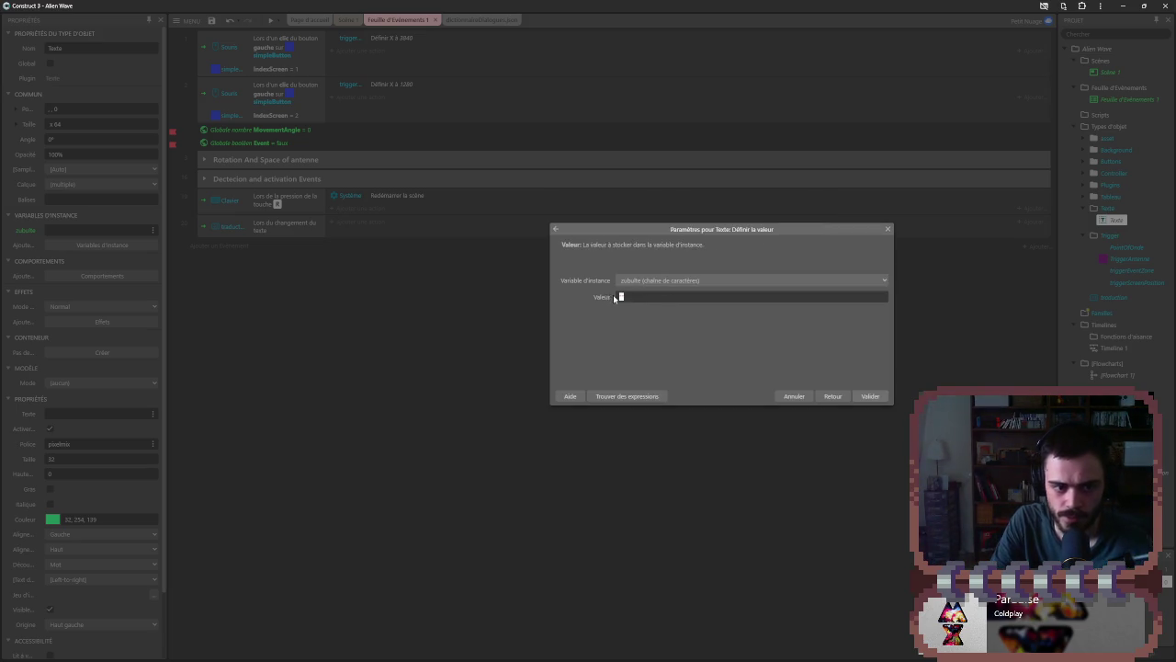
type("texte")
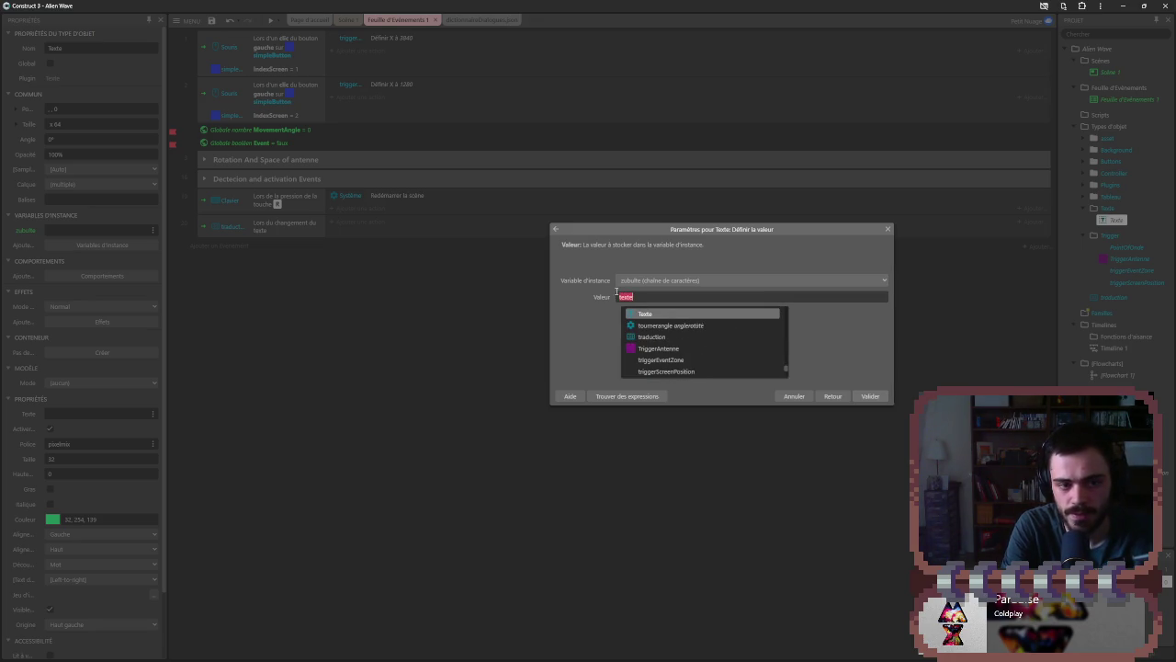
key("BackSpace")
type("\"")
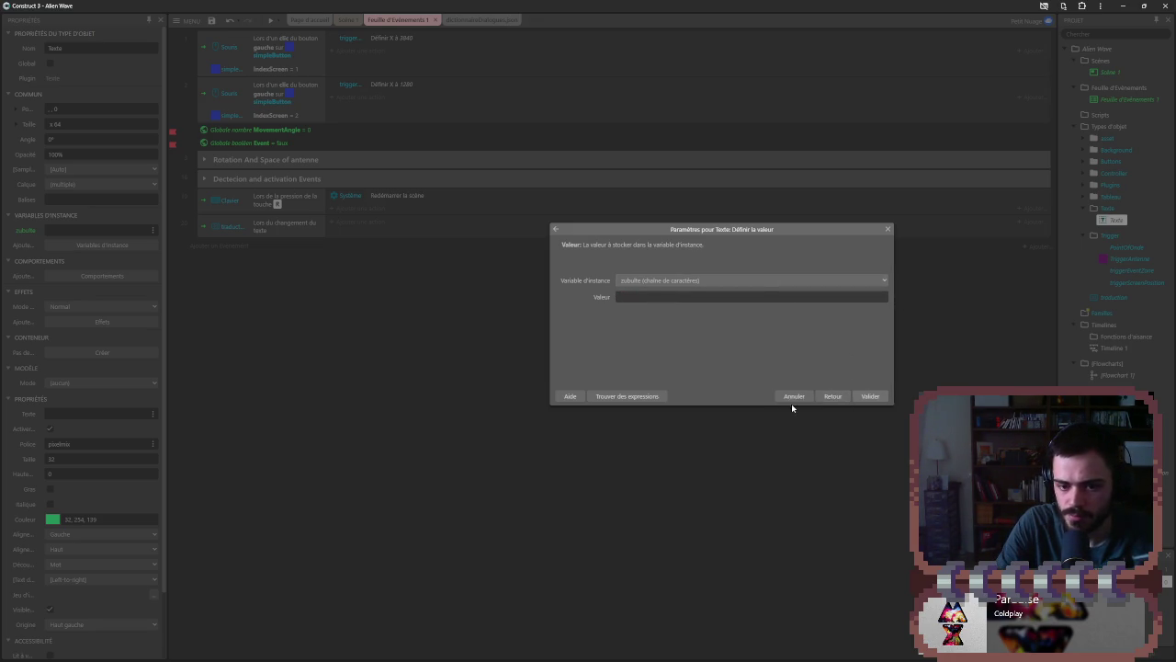
key("Escape")
- Review the 'Lors du changement du texte' condition unchanged and select the traduction box
double_click(257, 231)
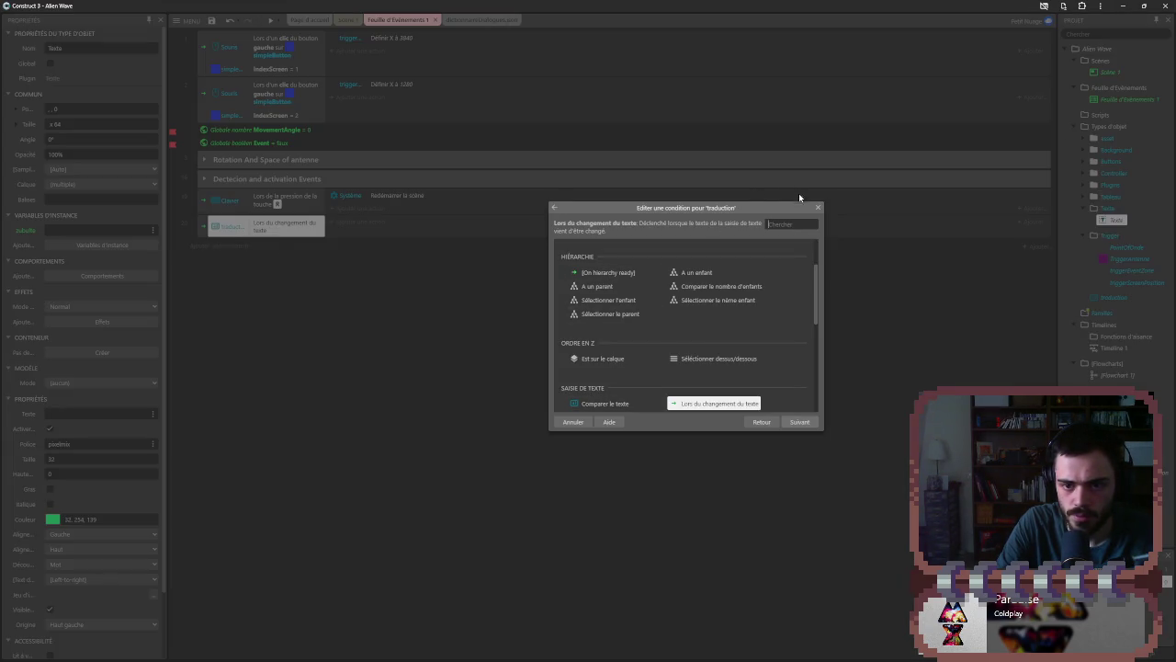
left_click(818, 208)
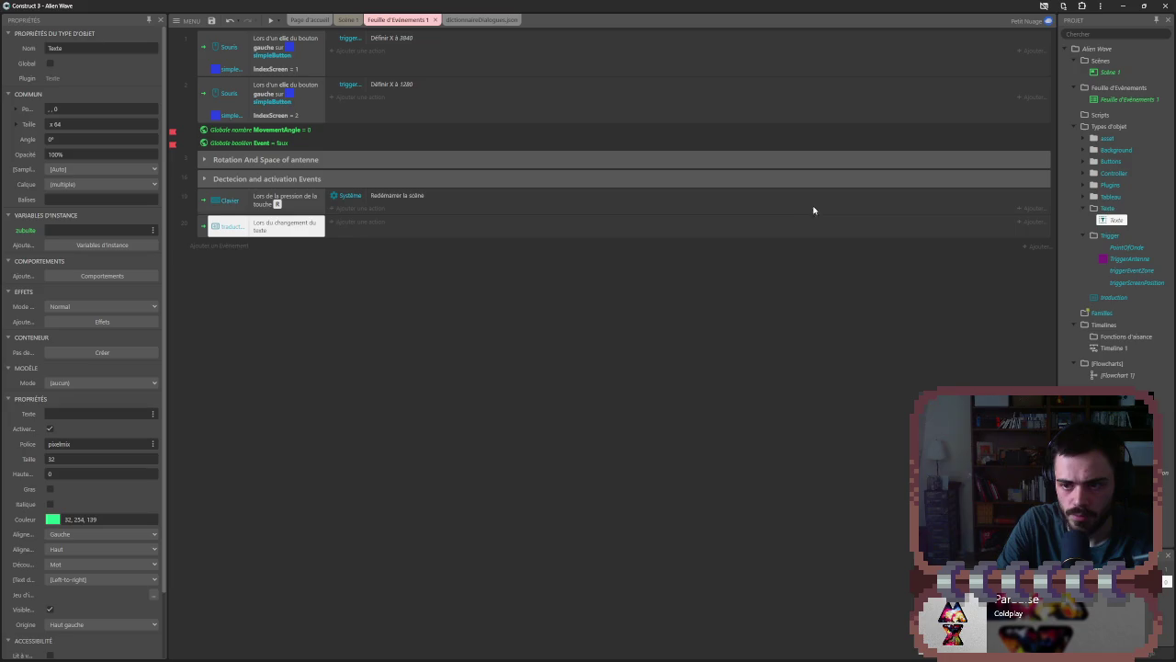
left_click(1114, 299)
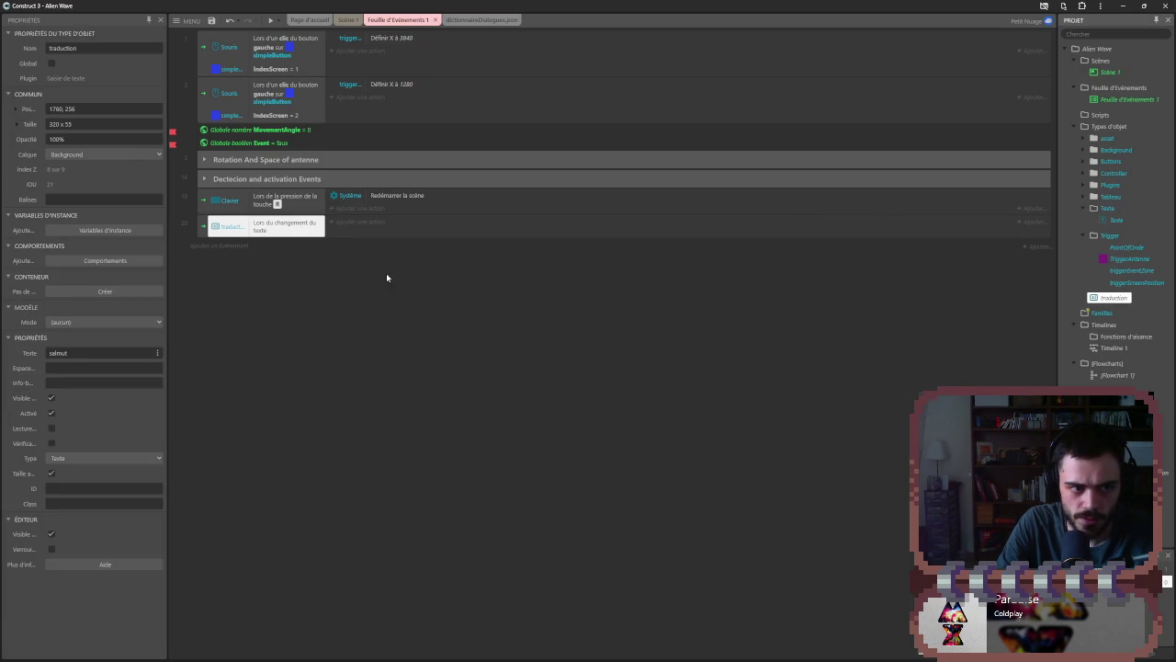
- Add a Texte 'set instance variable value' action to the text-change event
left_click(370, 223)
double_click(620, 255)
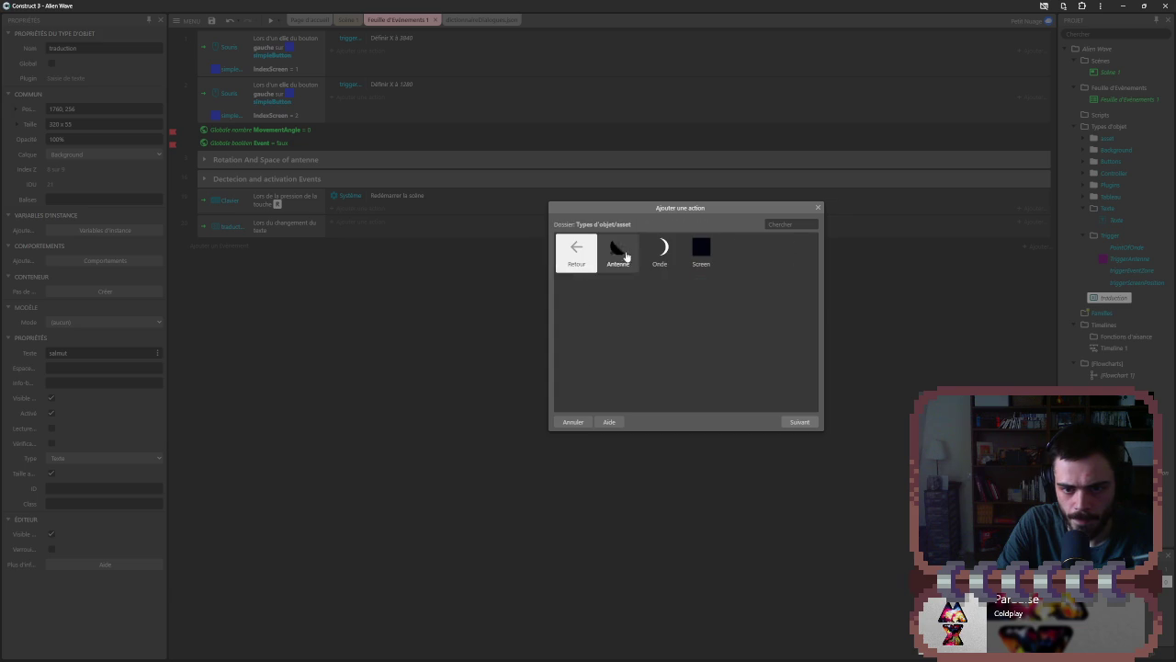
double_click(575, 255)
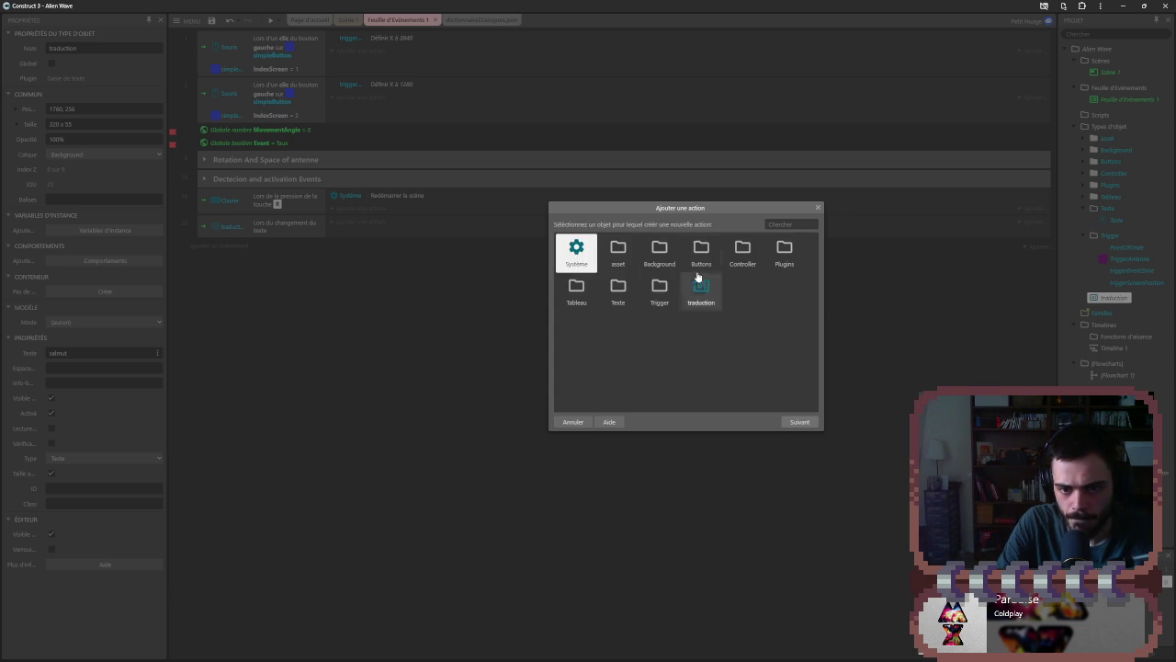
double_click(617, 289)
double_click(617, 253)
scroll(651, 308, "down", 10)
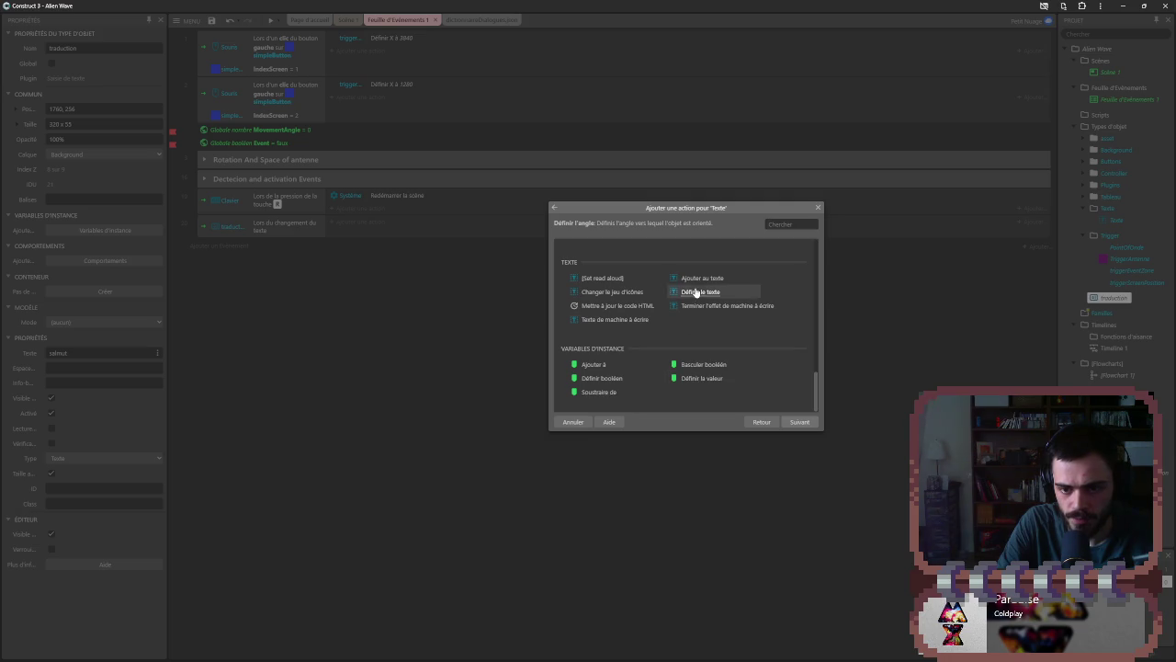
double_click(701, 378)
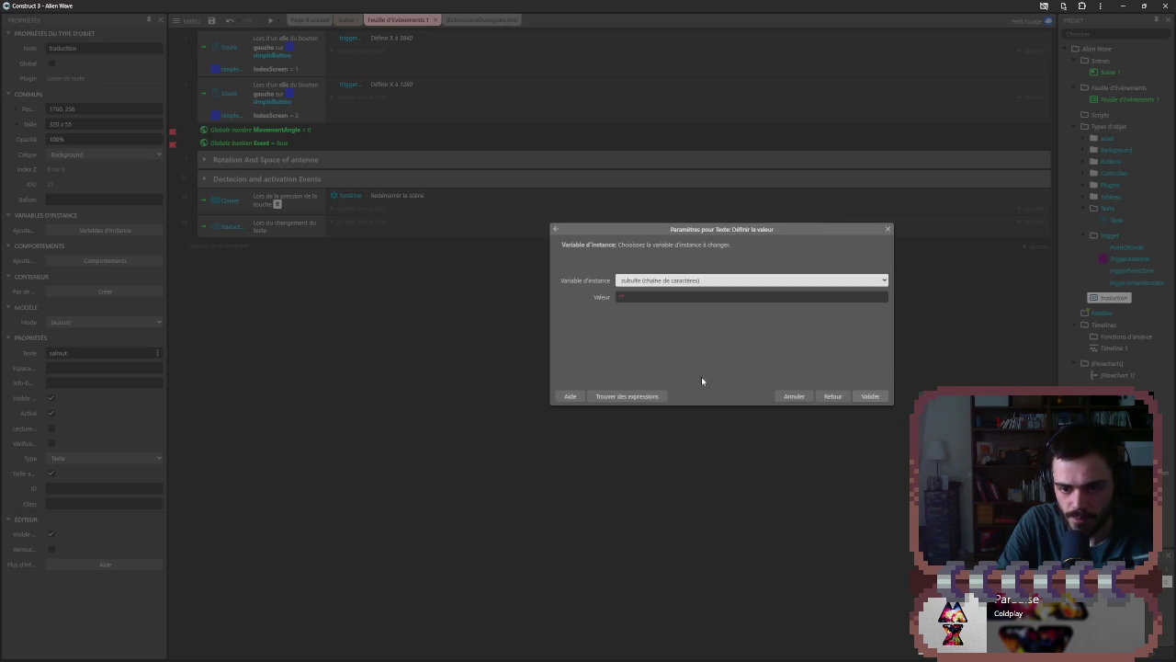
- Store traduction.Text in the zubulte variable and confirm the action
left_click(658, 294)
type("san")
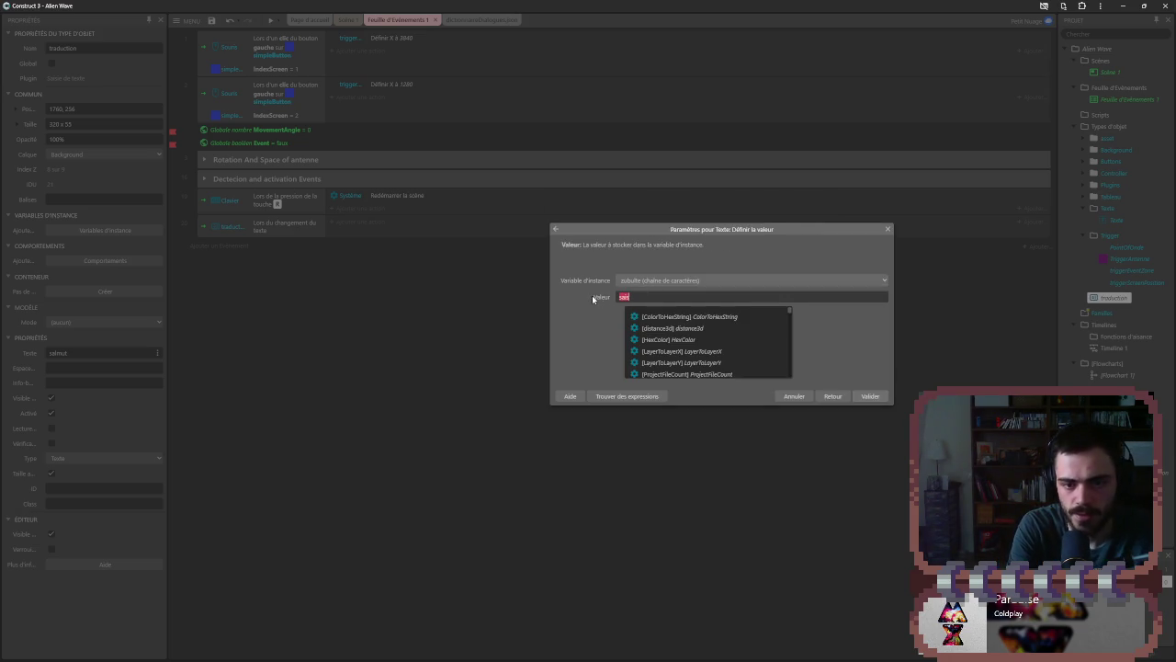
type("si")
key("BackSpace")
key("BackSpace")
key("BackSpace")
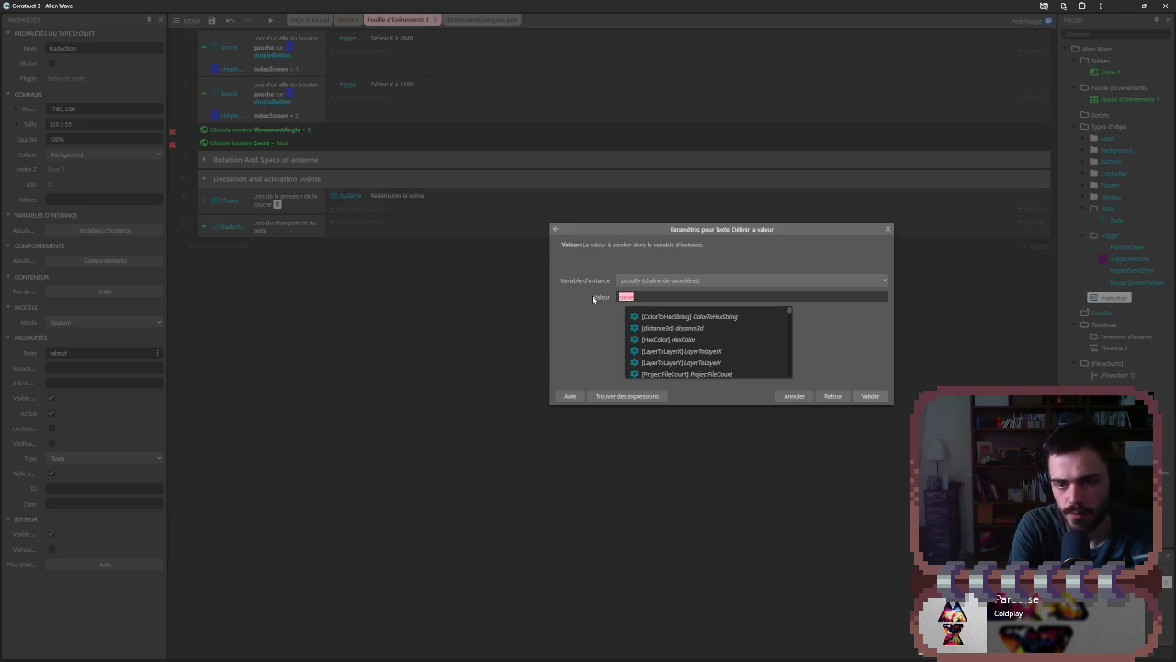
type("trad")
key("Return")
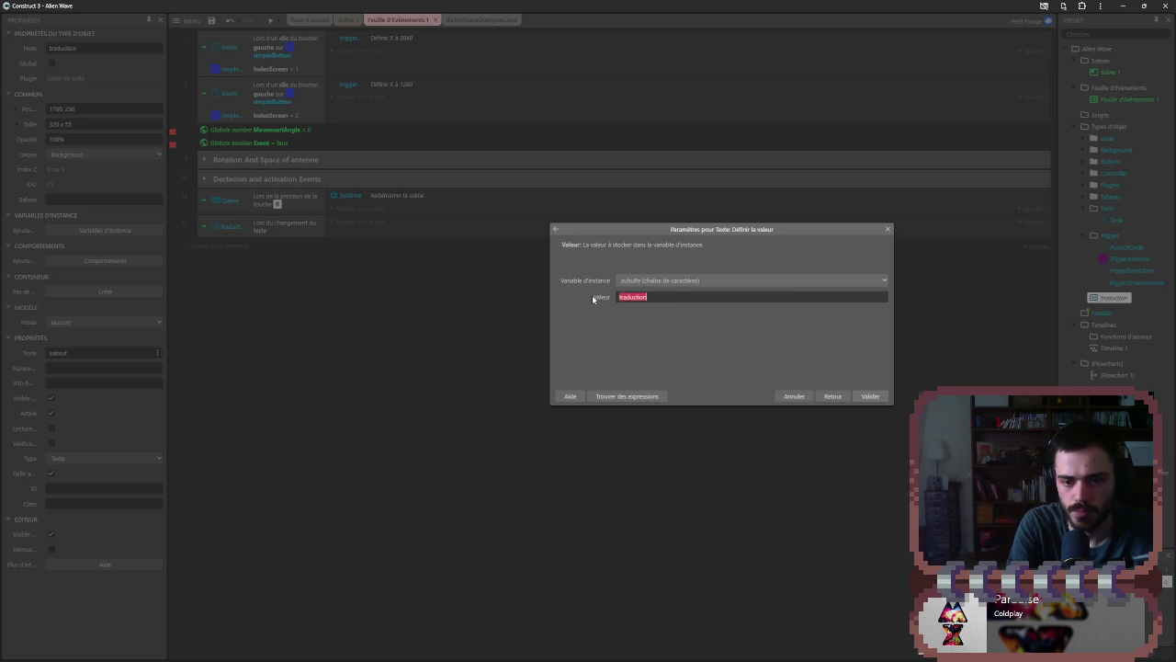
type(".")
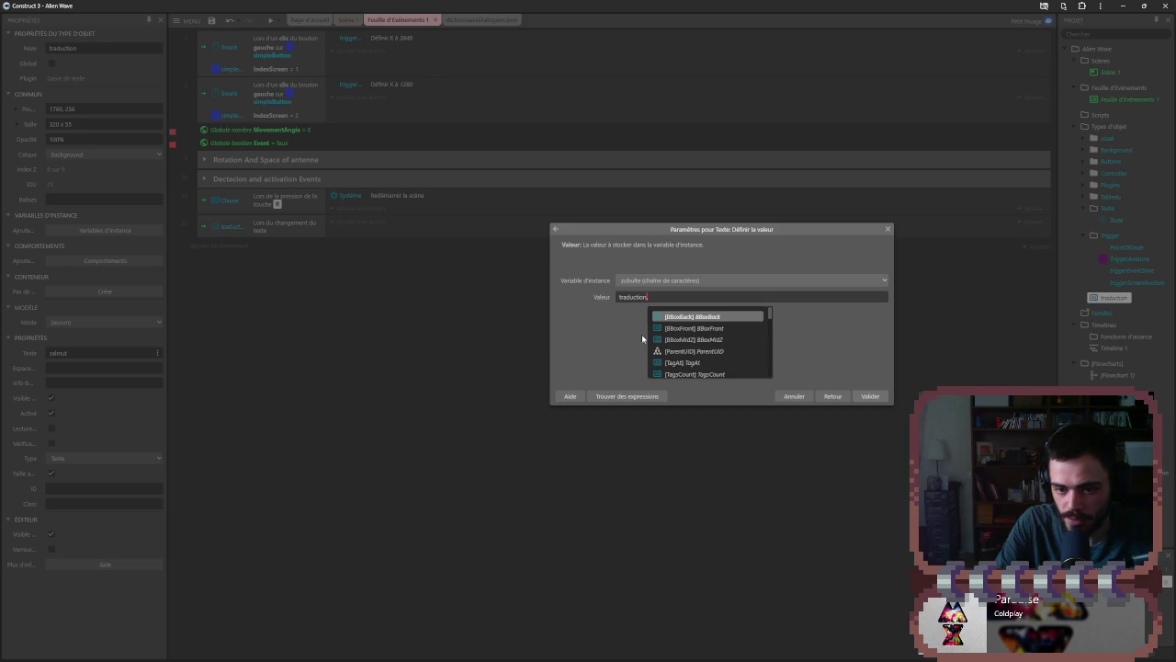
scroll(673, 344, "down", 3)
type("te")
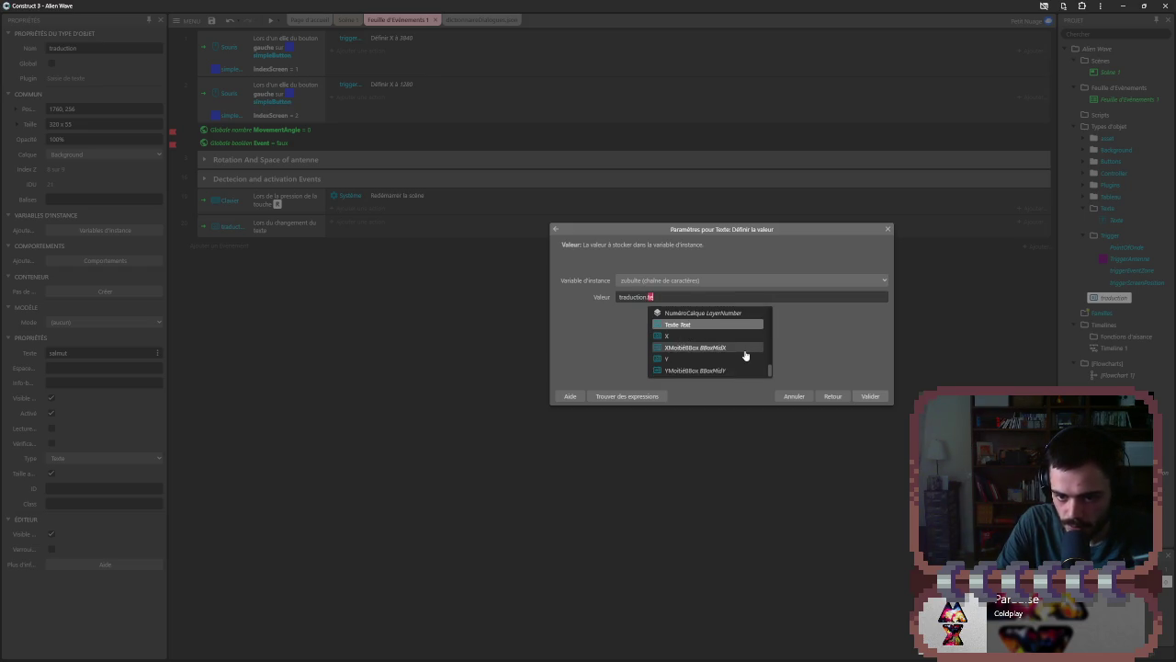
left_click(715, 325)
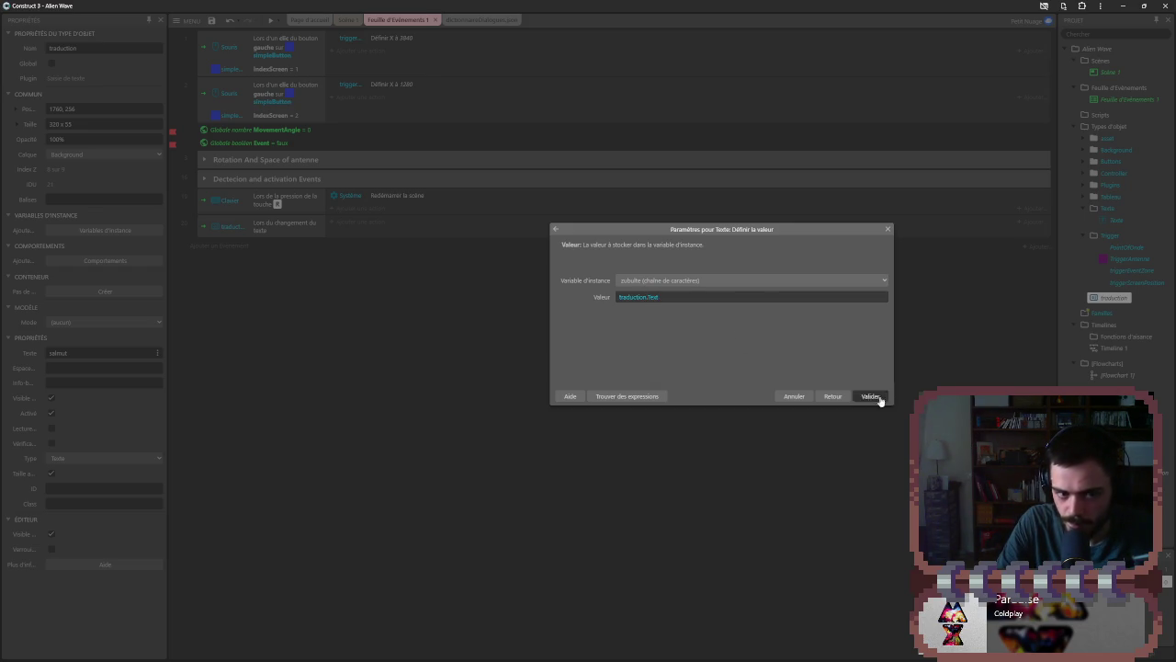
left_click(869, 396)
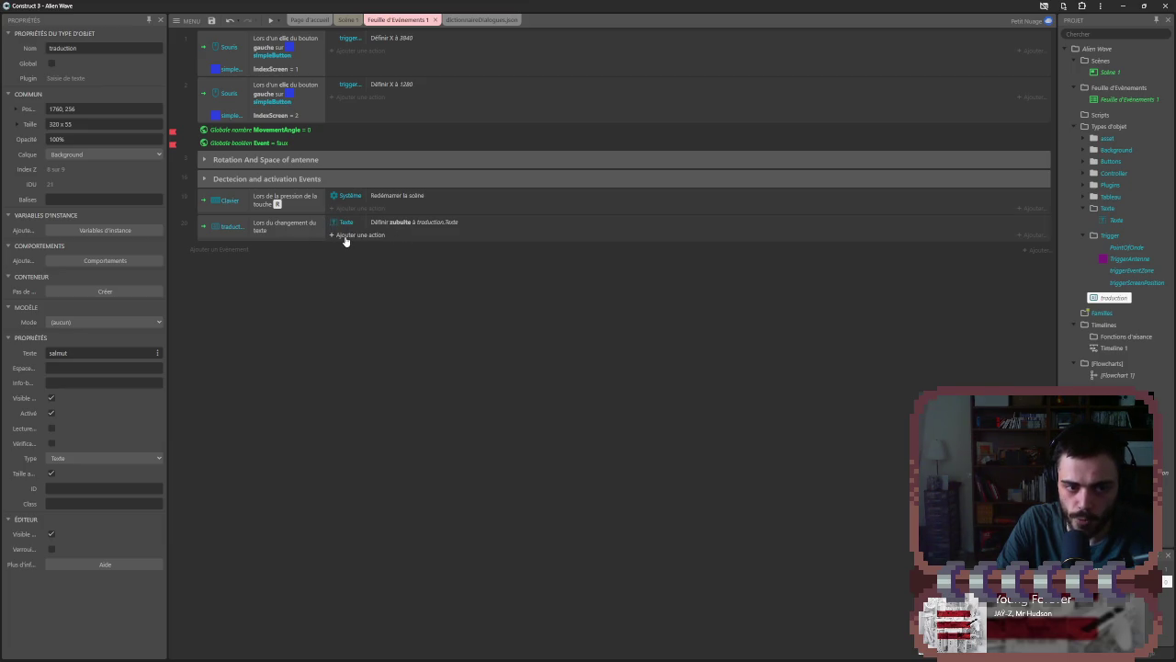
- Add a new System 'Every tick' event
left_click(237, 250)
left_click(774, 223)
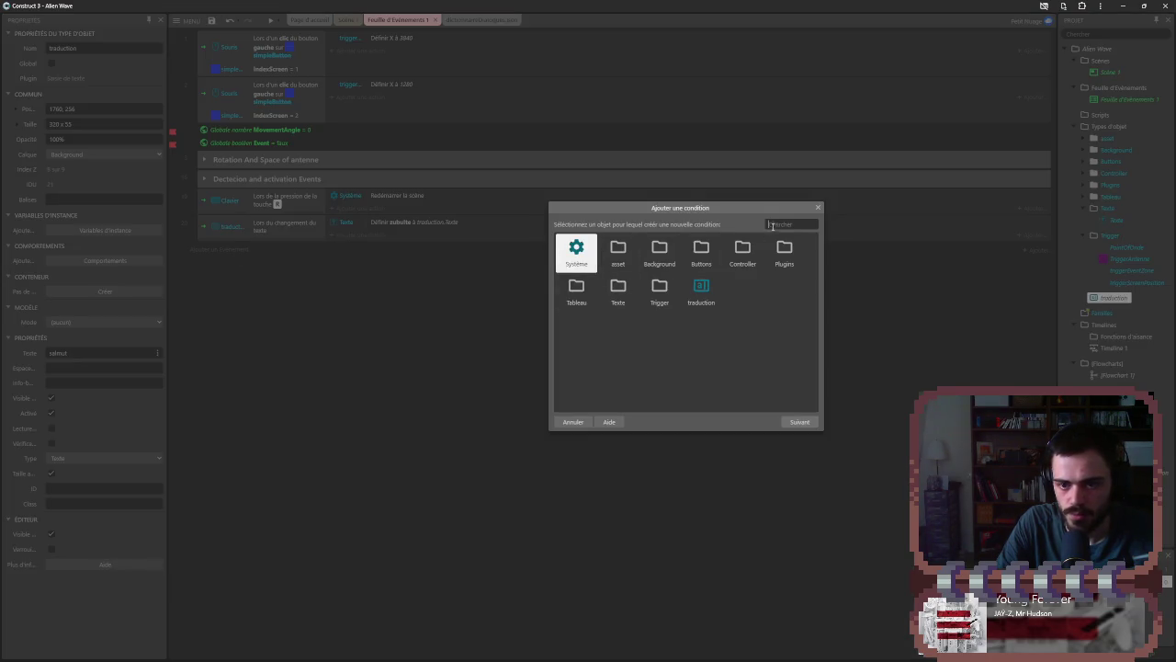
type("t")
key("BackSpace")
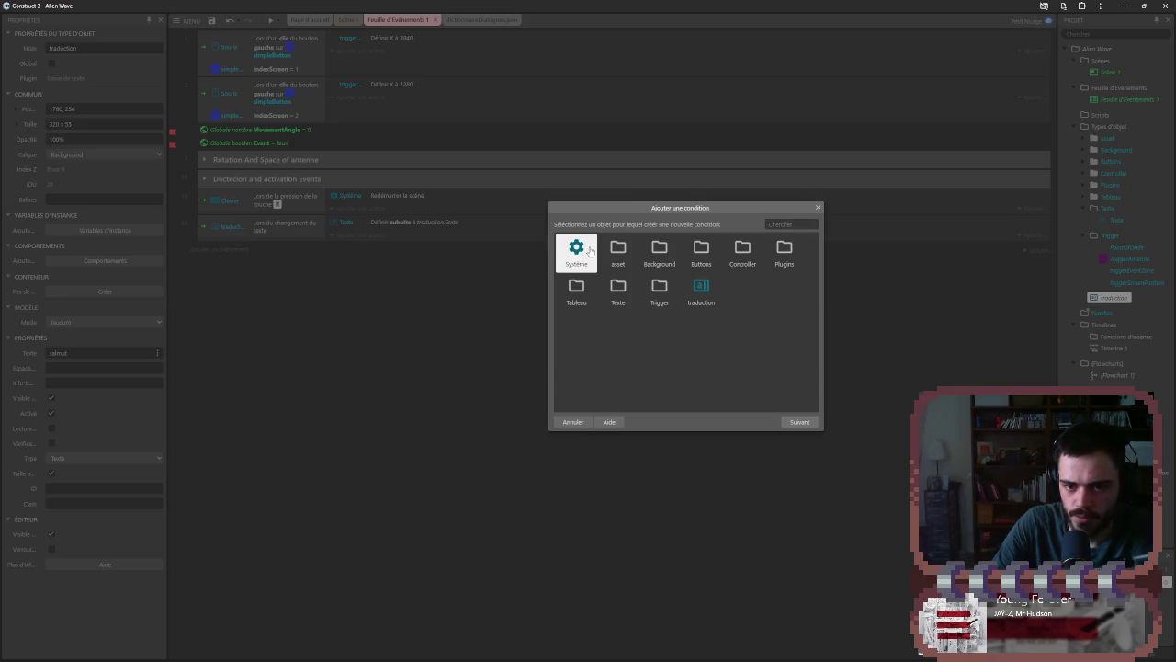
double_click(589, 245)
type("cha")
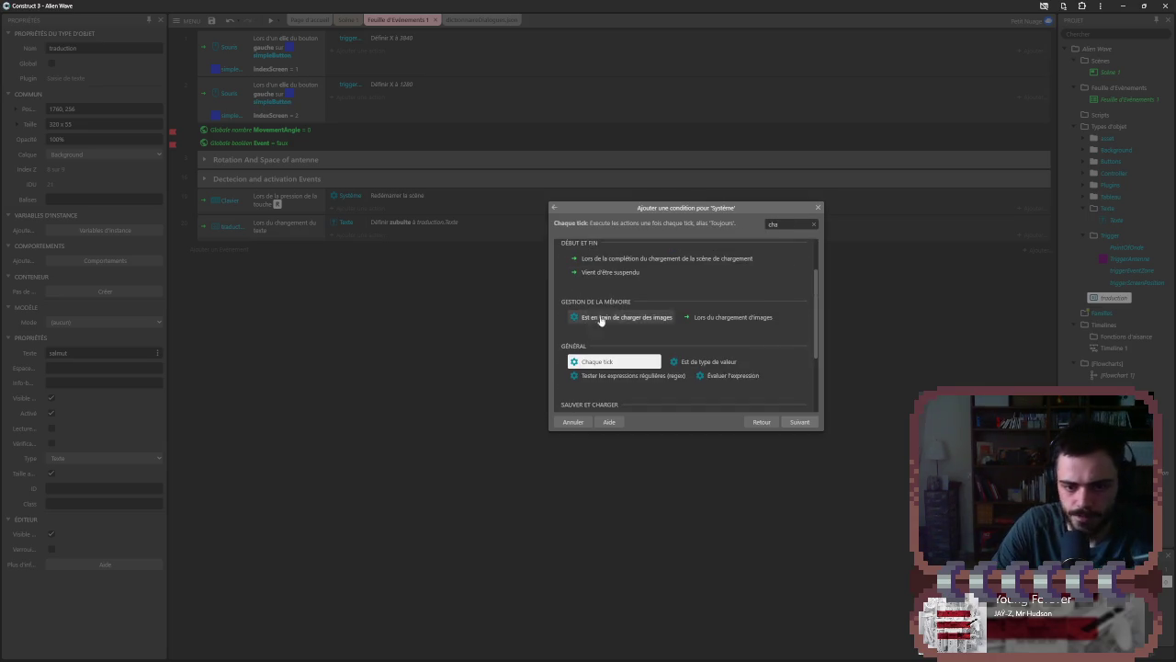
double_click(604, 361)
- Make the every-tick event set Texte's text to Texte.zubulte, then preview the game
left_click(359, 248)
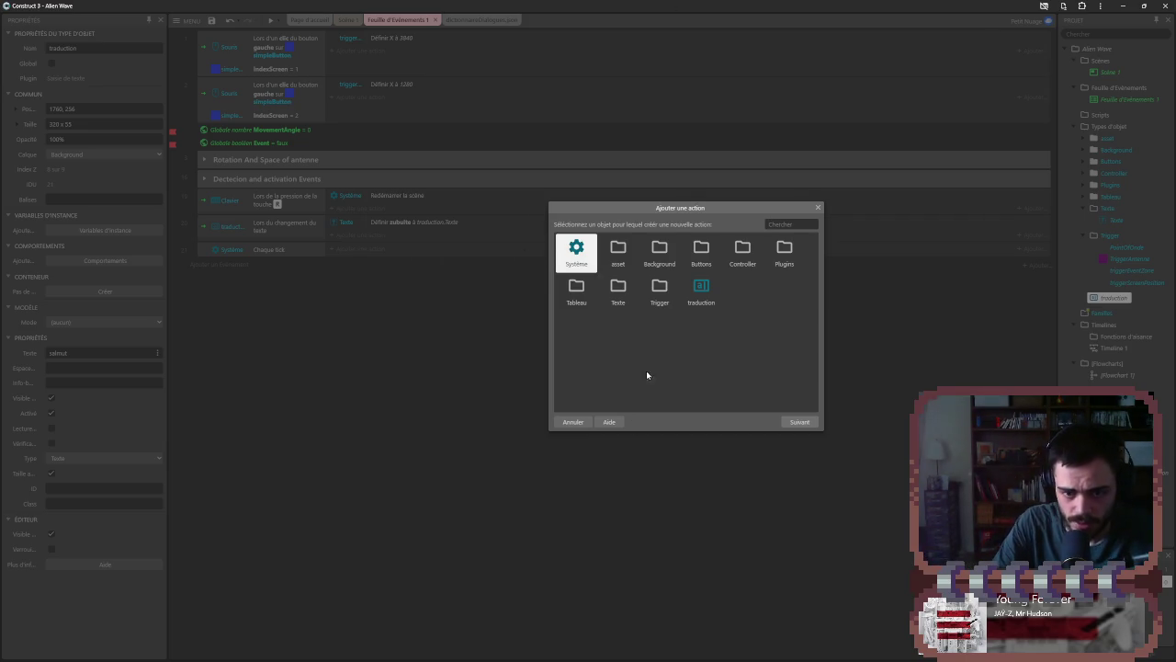
double_click(616, 289)
left_click(624, 261)
double_click(624, 261)
scroll(669, 335, "down", 5)
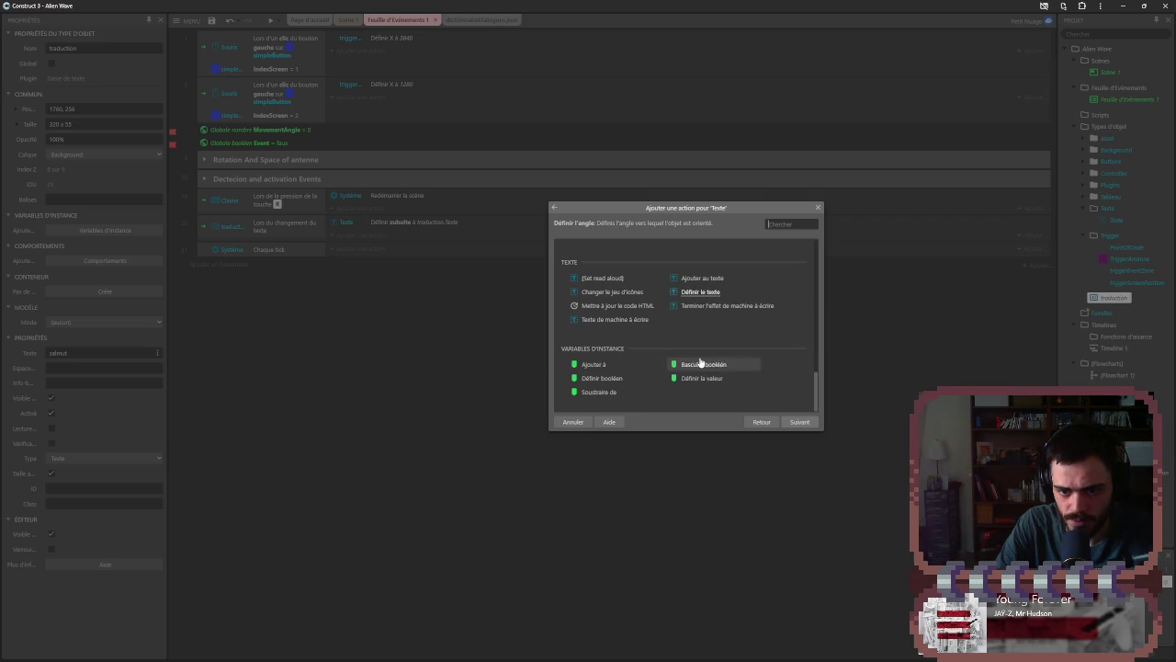
double_click(703, 293)
type("tra")
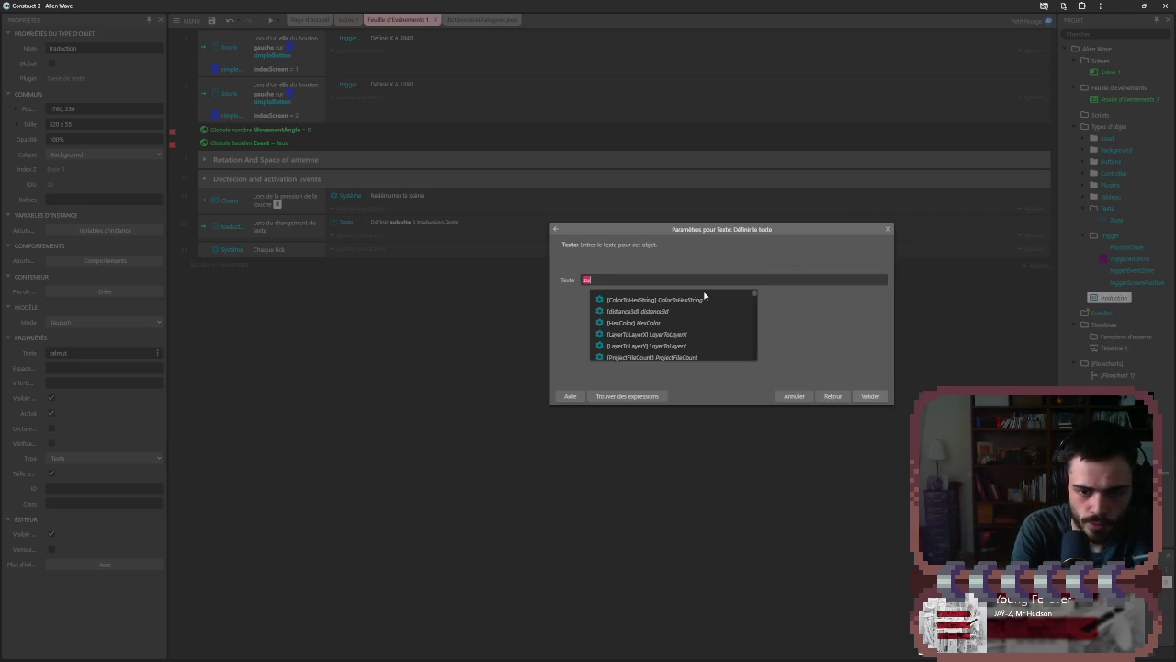
key("BackSpace")
key("BackSpace")
key("BackSpace")
type("Te")
key("Tab")
type(".")
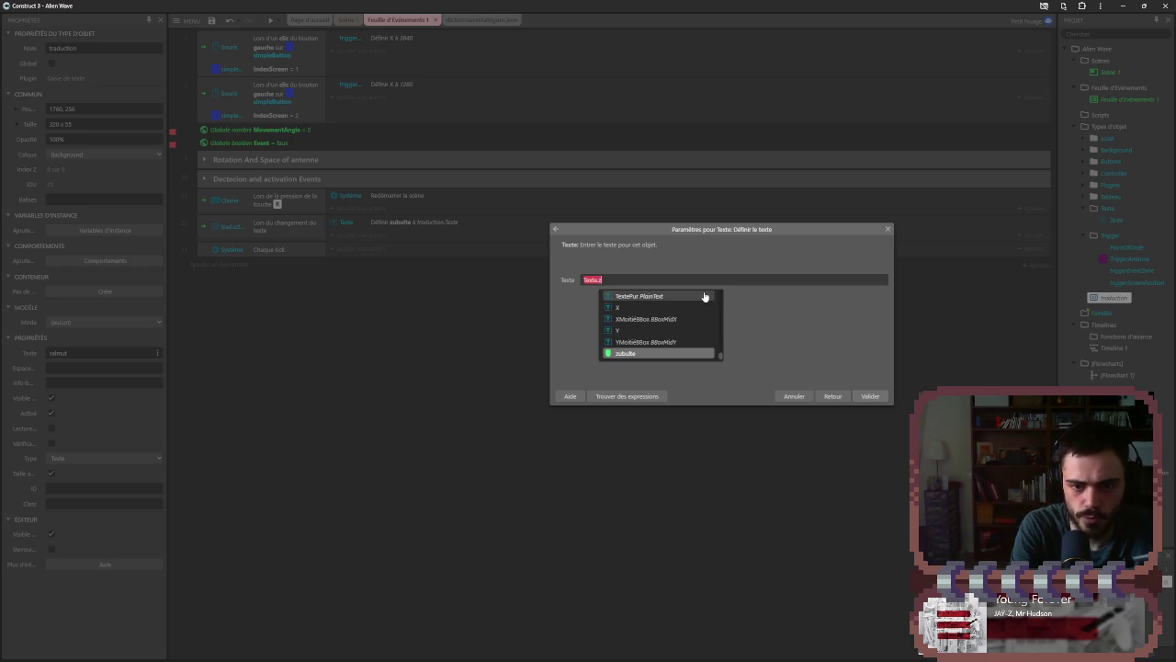
key("Tab")
key("Return")
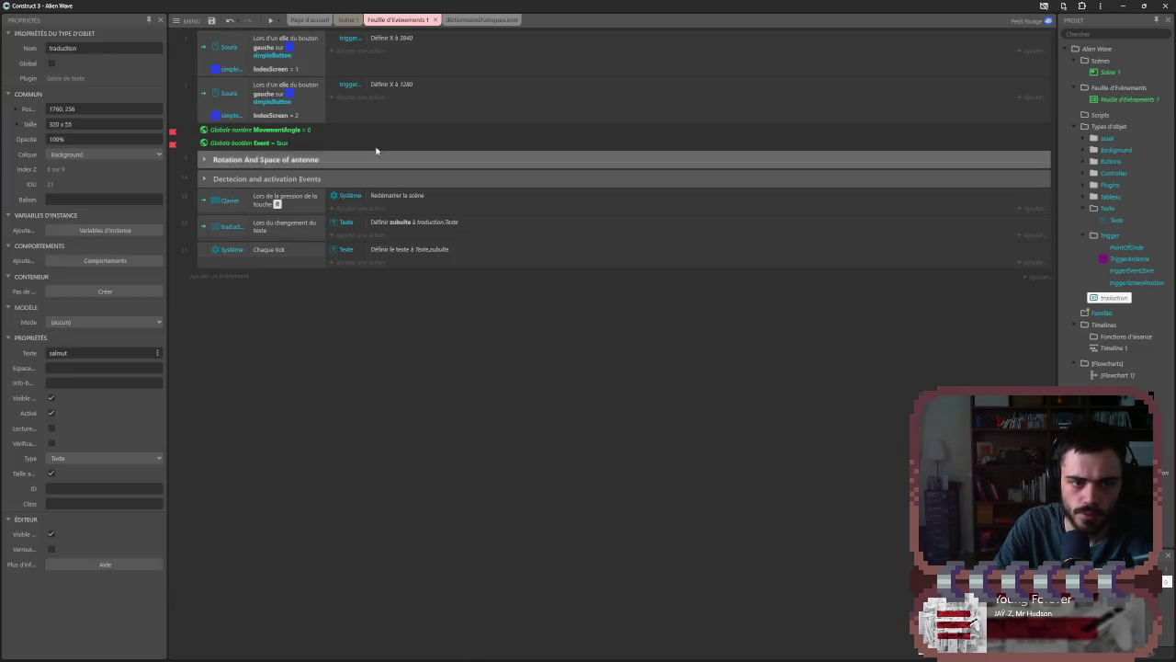
left_click(270, 20)
left_click(1089, 31)
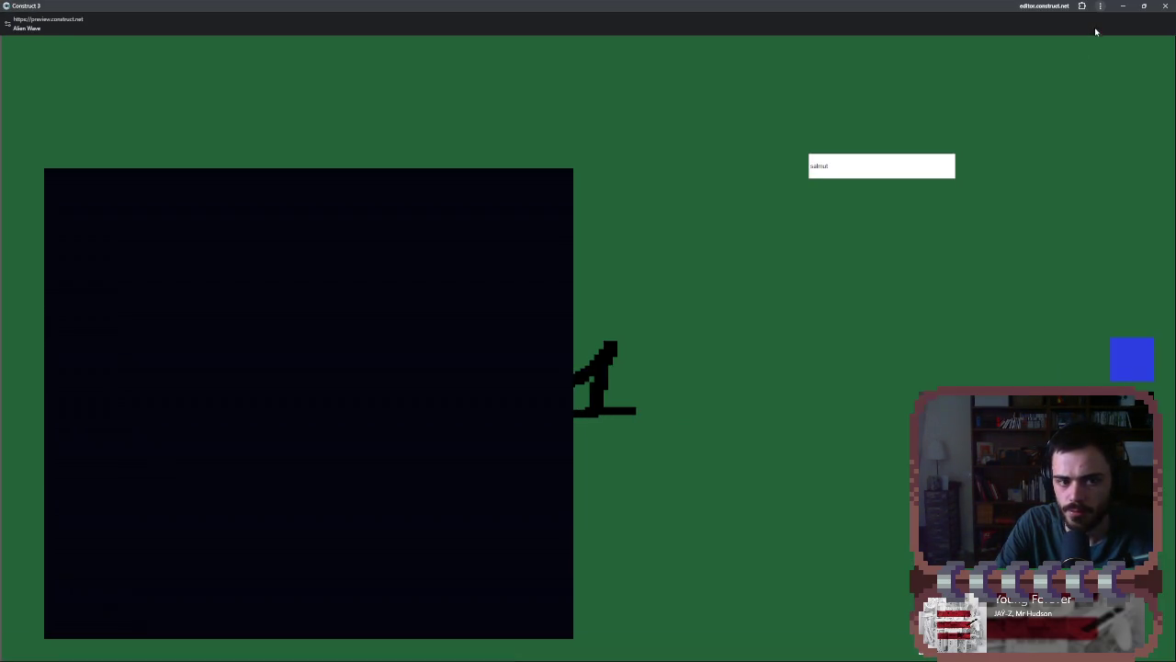
type("salut")
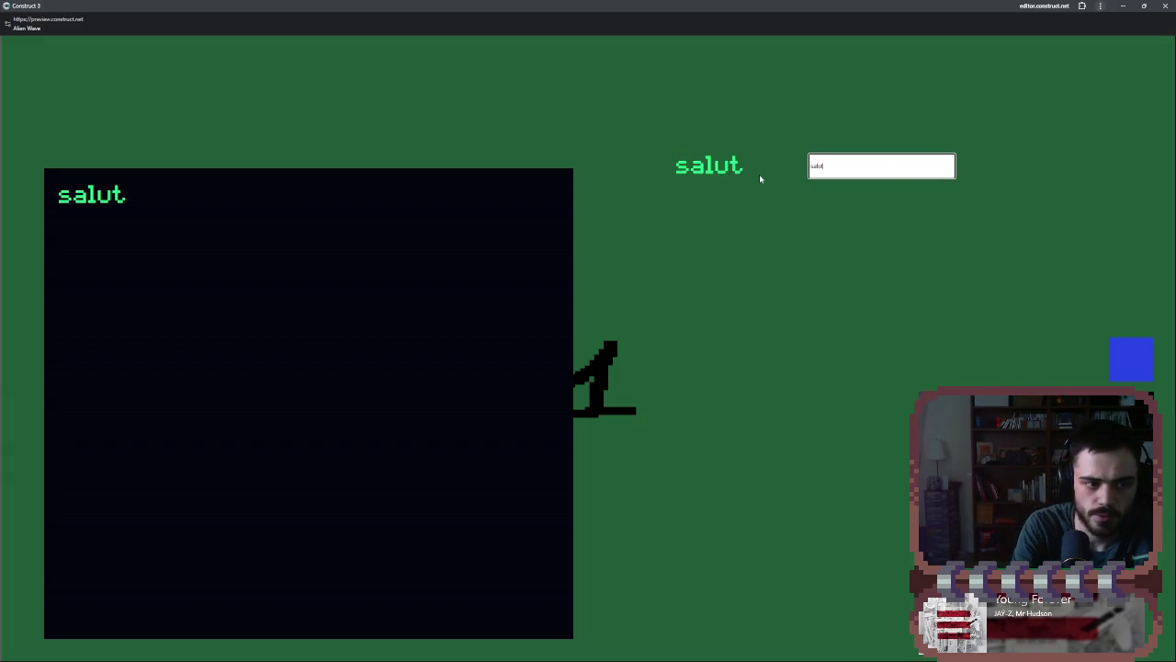
type("sqdqda")
key("ctrl+a")
key("BackSpace")
type("slaut")
key("BackSpace")
key("BackSpace")
key("BackSpace")
type("sal")
key("BackSpace")
key("BackSpace")
key("BackSpace")
key("BackSpace")
type("a")
key("BackSpace")
type("alut")
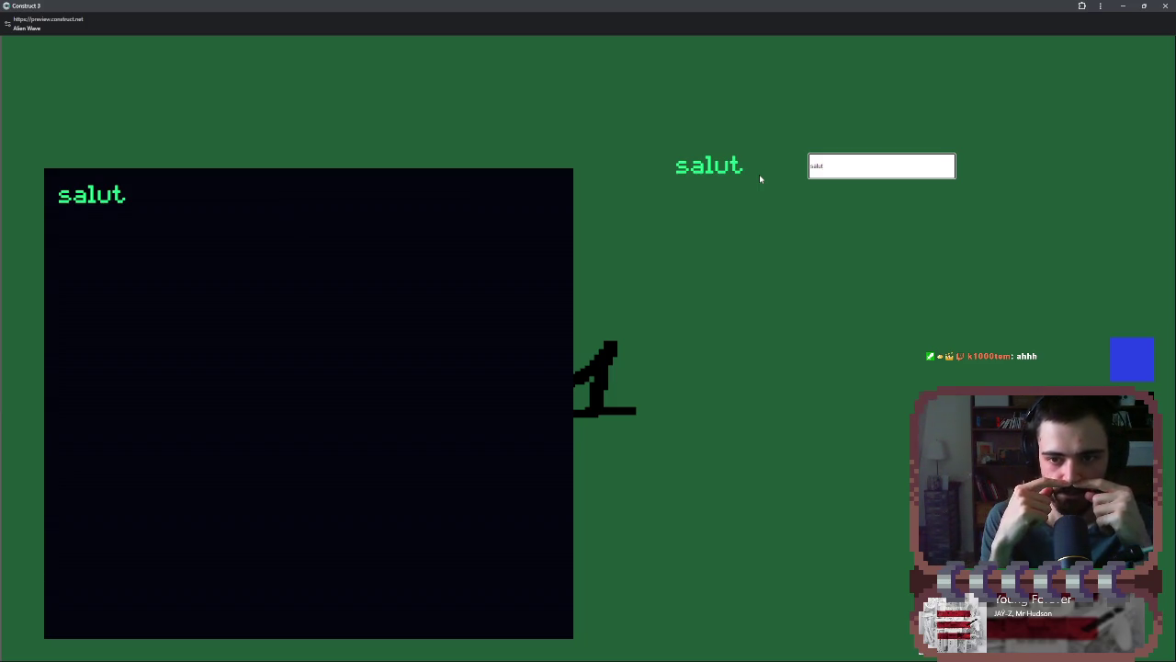
key("BackSpace")
key("BackSpace")
key("BackSpace")
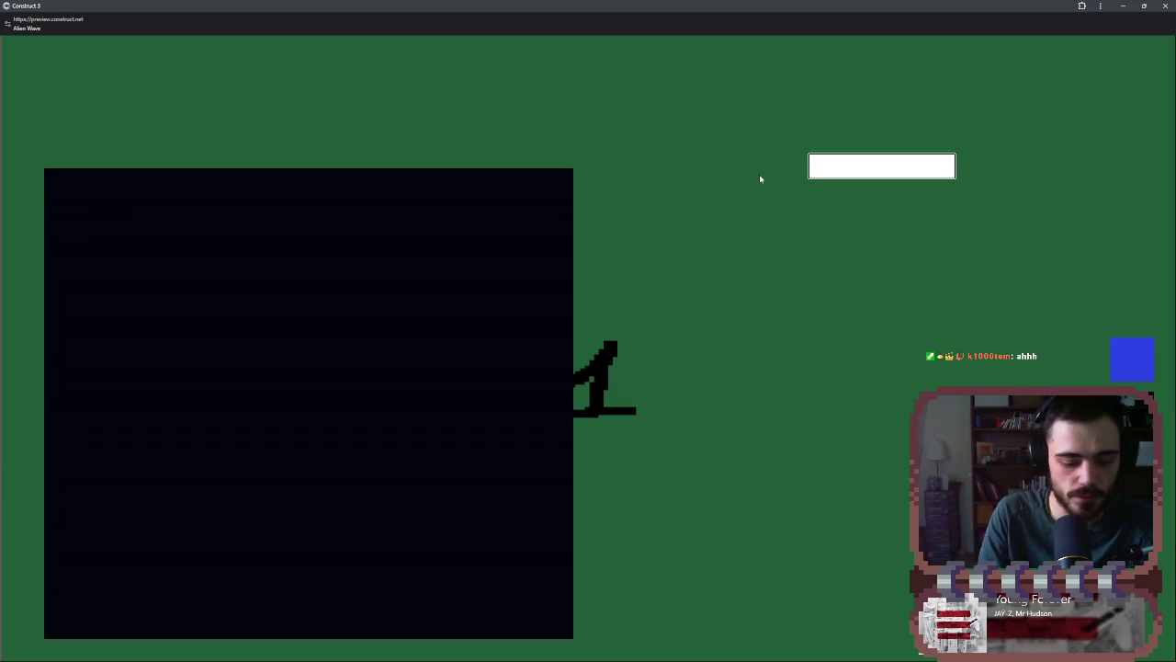
type("salut com")
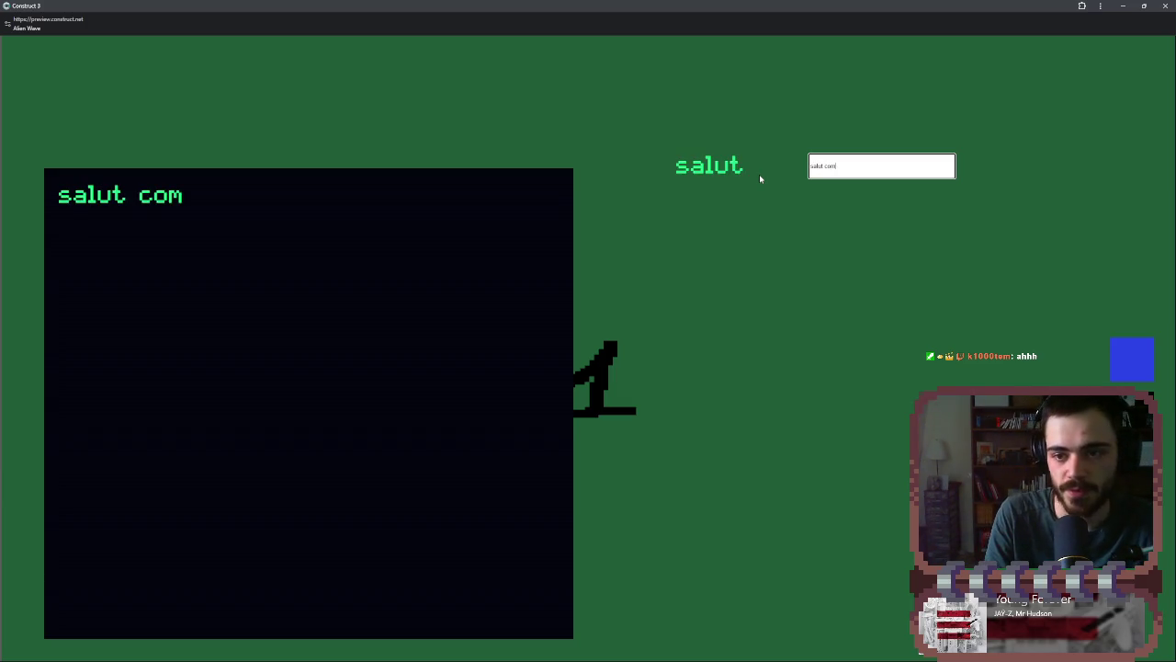
type("ment ca va")
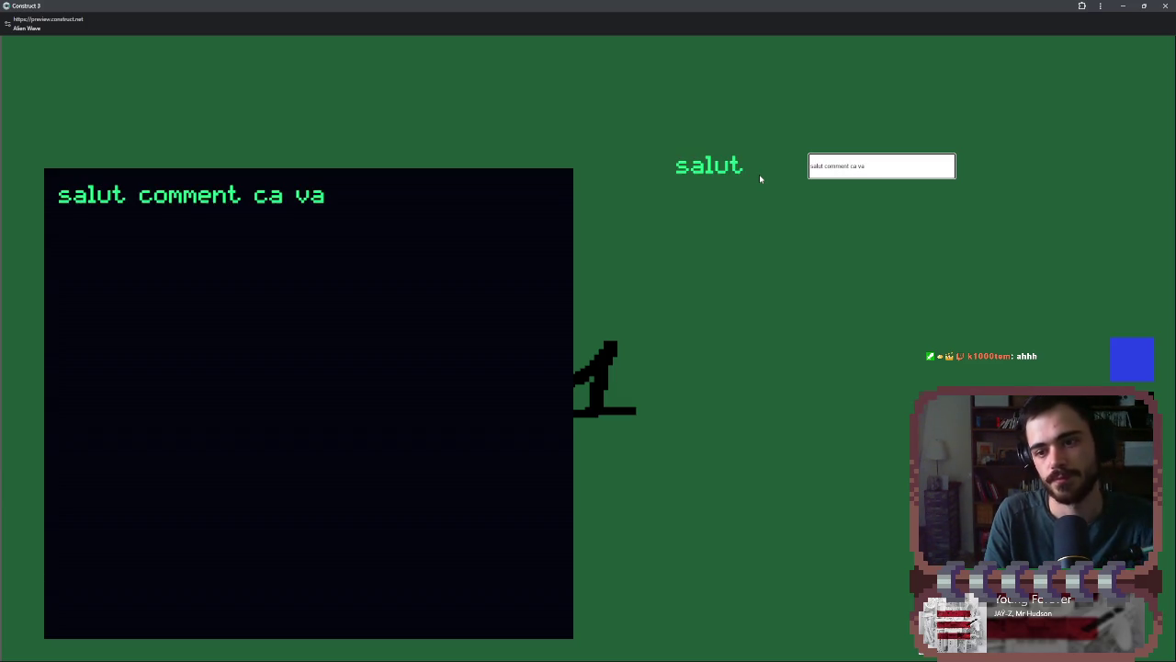
key("Return")
type("sqs")
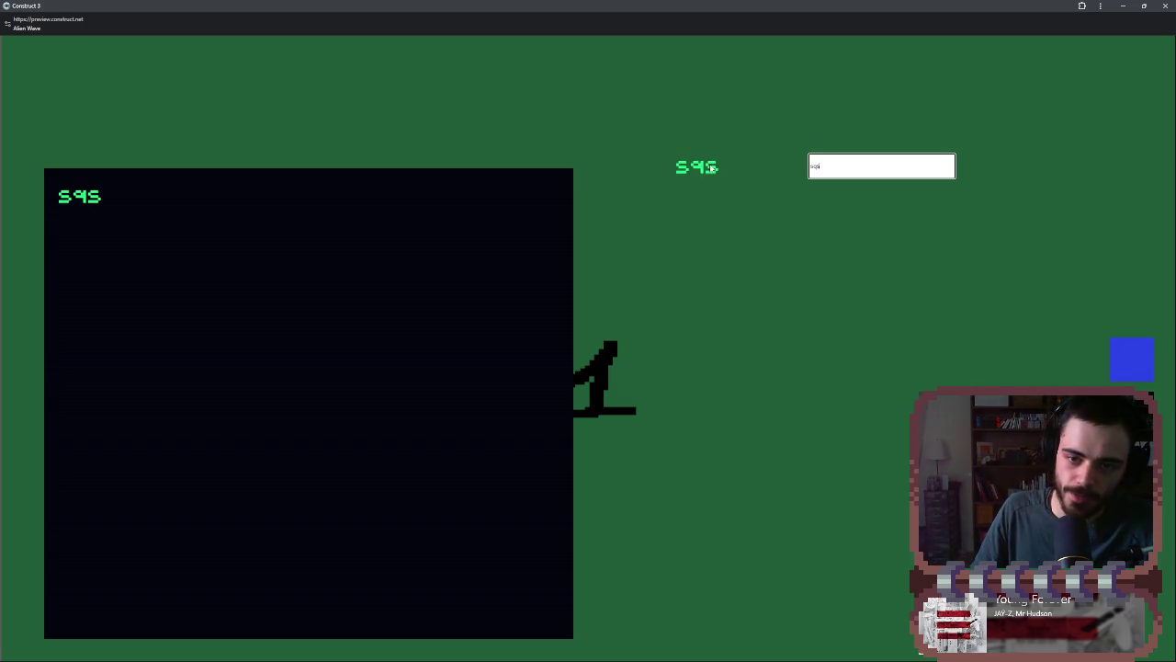
type("sSSQ")
left_click(1123, 5)
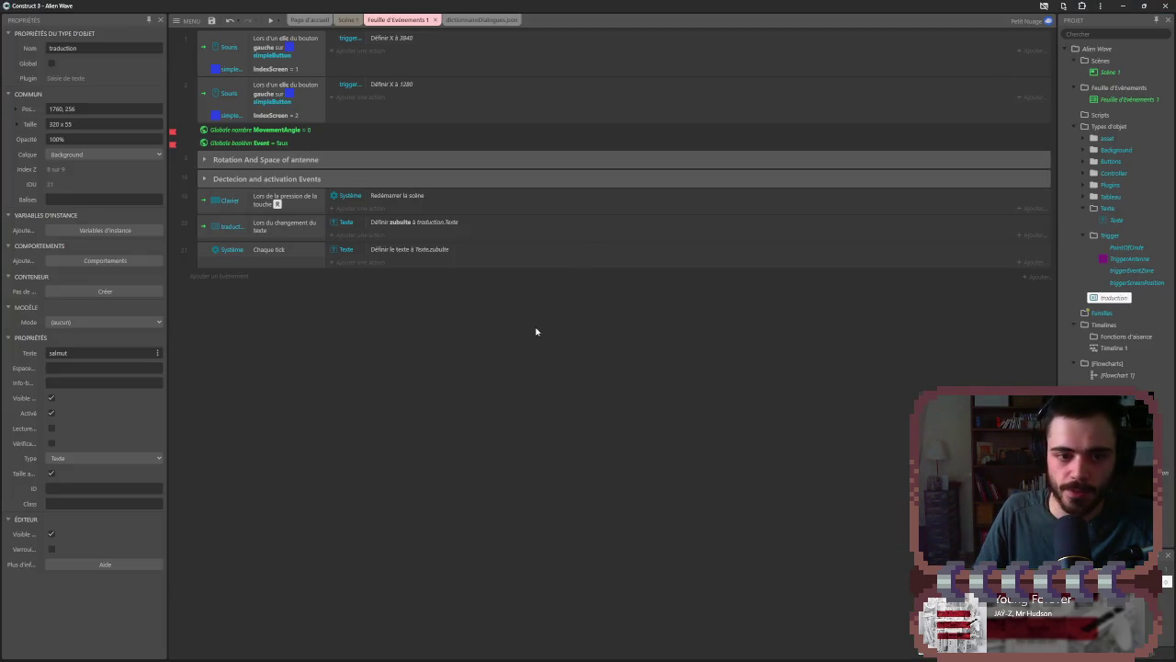
- Open event 20's condition and browse the available traduction conditions
left_click(299, 229)
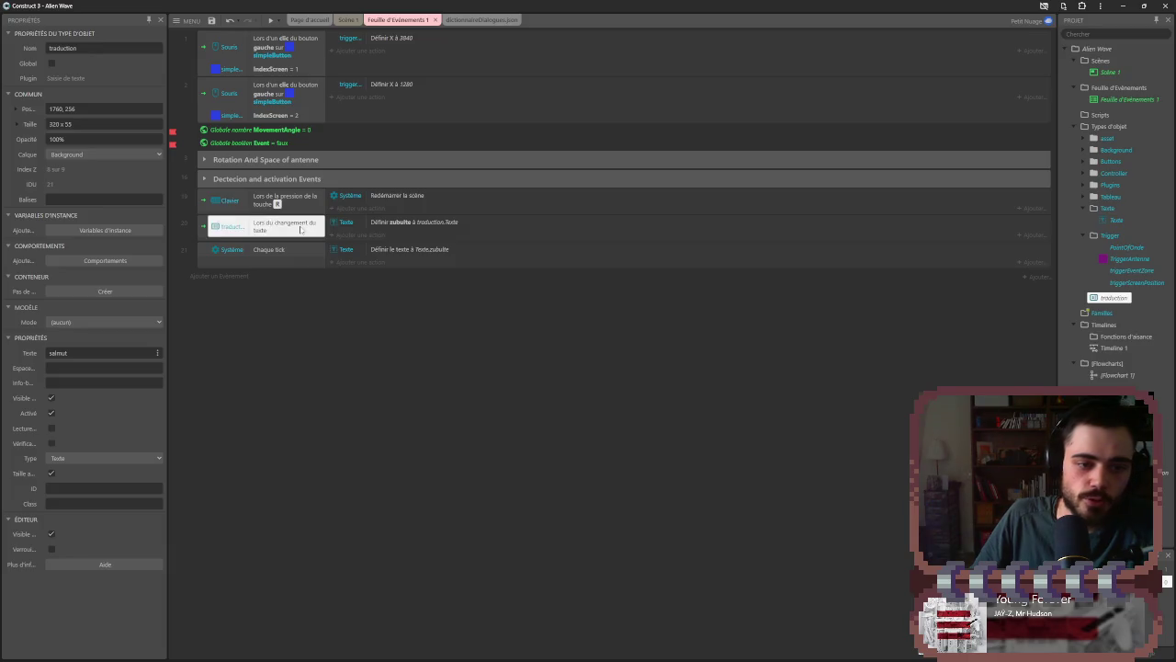
double_click(300, 229)
scroll(706, 381, "down", 2)
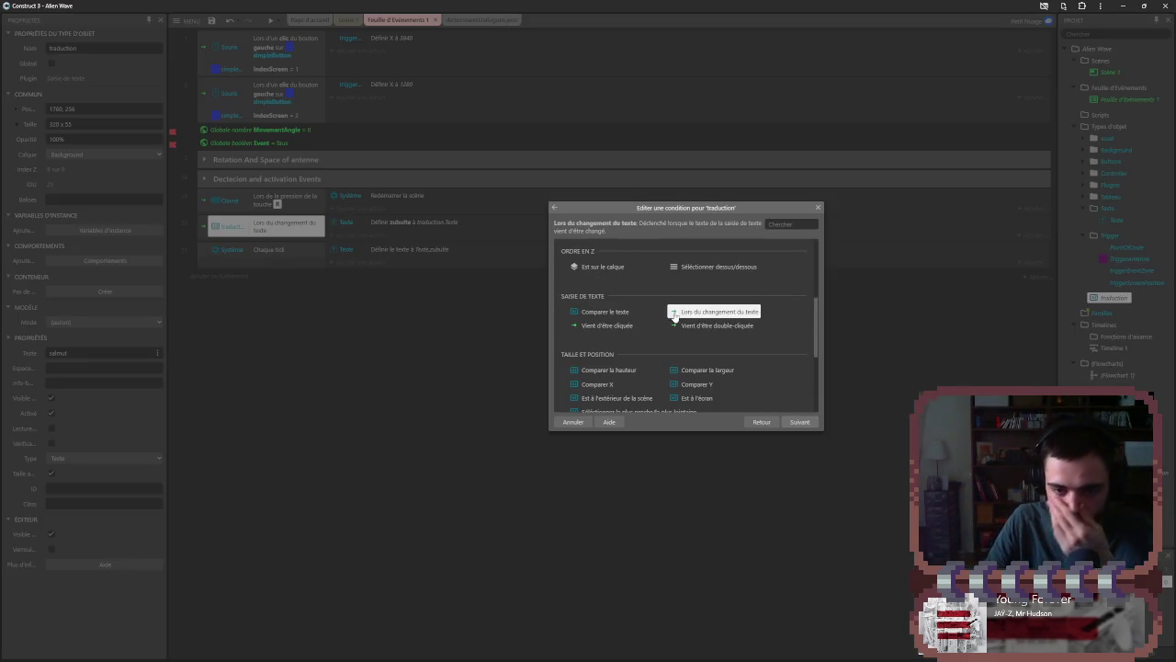
scroll(662, 328, "down", 2)
scroll(662, 329, "up", 6)
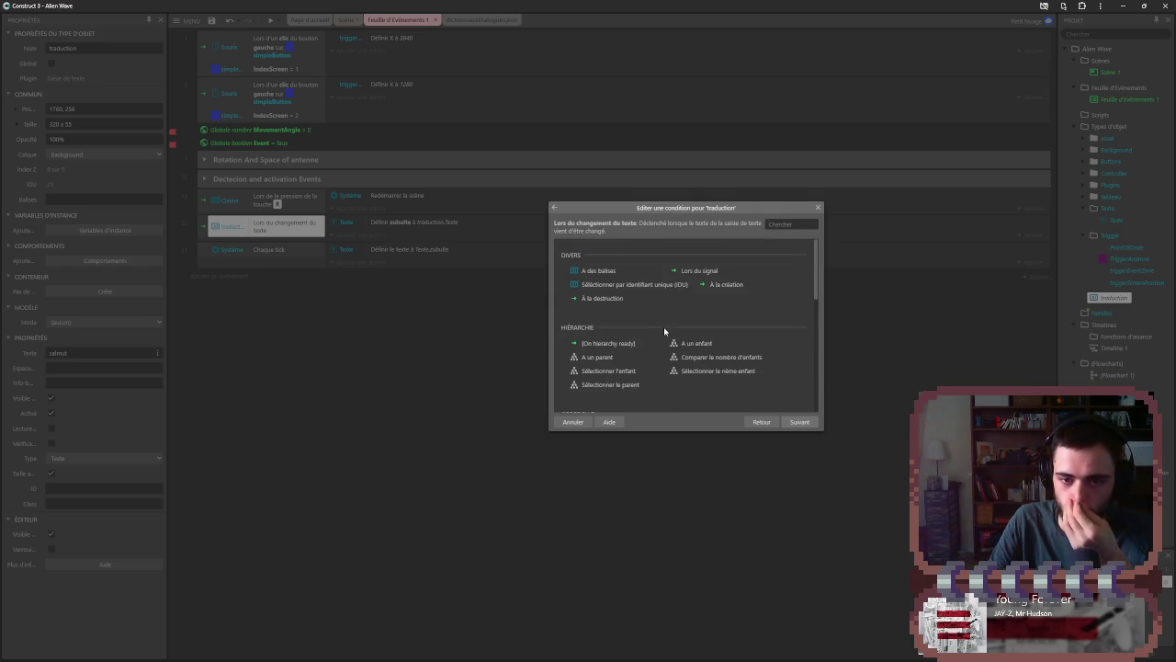
left_click(636, 276)
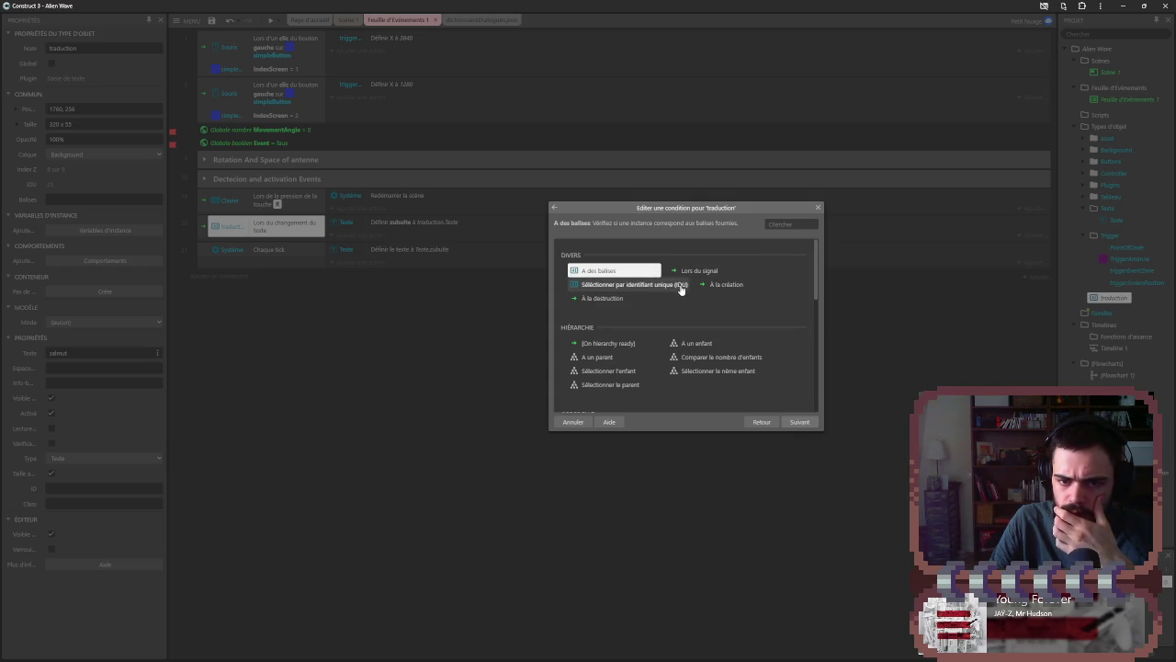
left_click(681, 285)
left_click(693, 275)
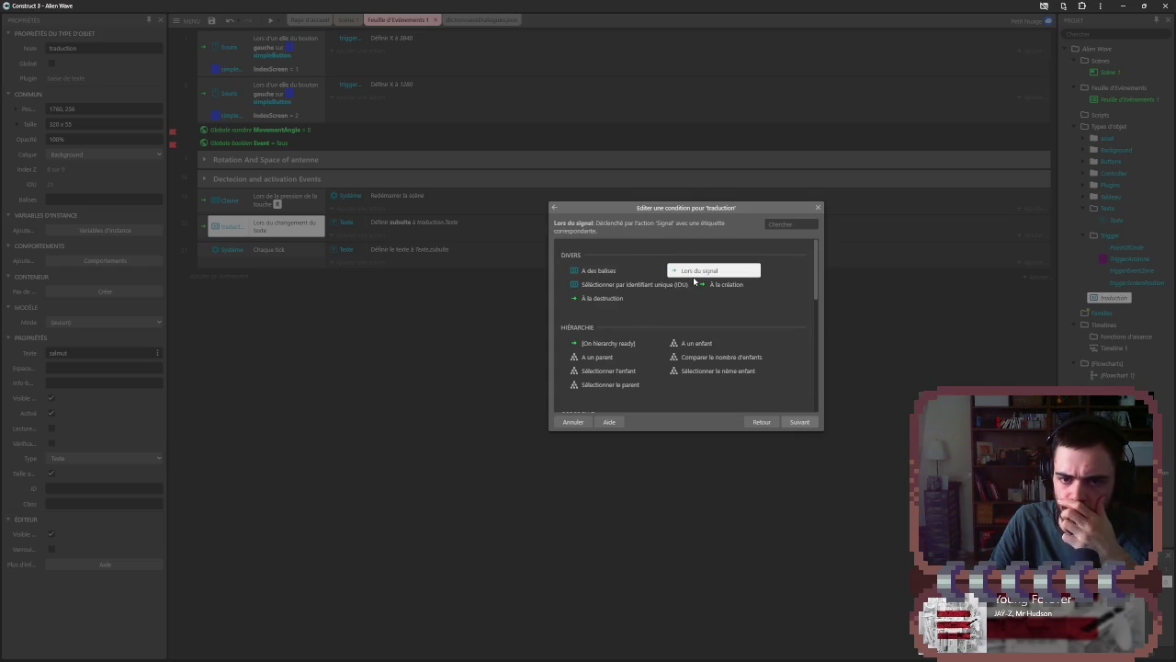
scroll(693, 280, "down", 1)
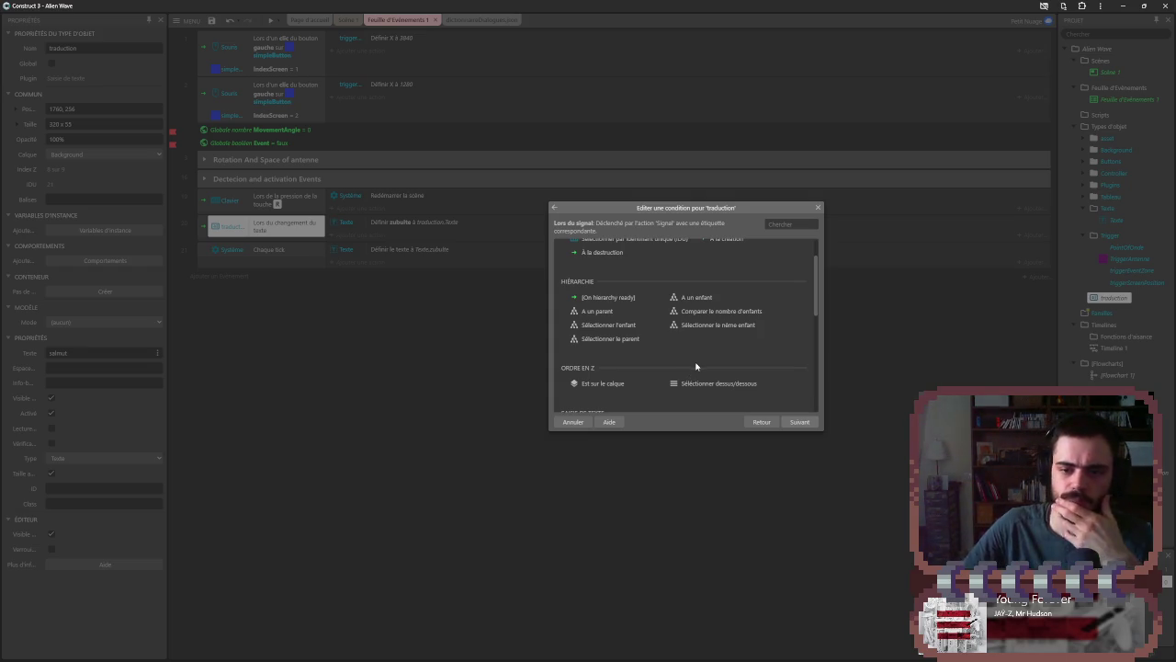
scroll(693, 370, "down", 2)
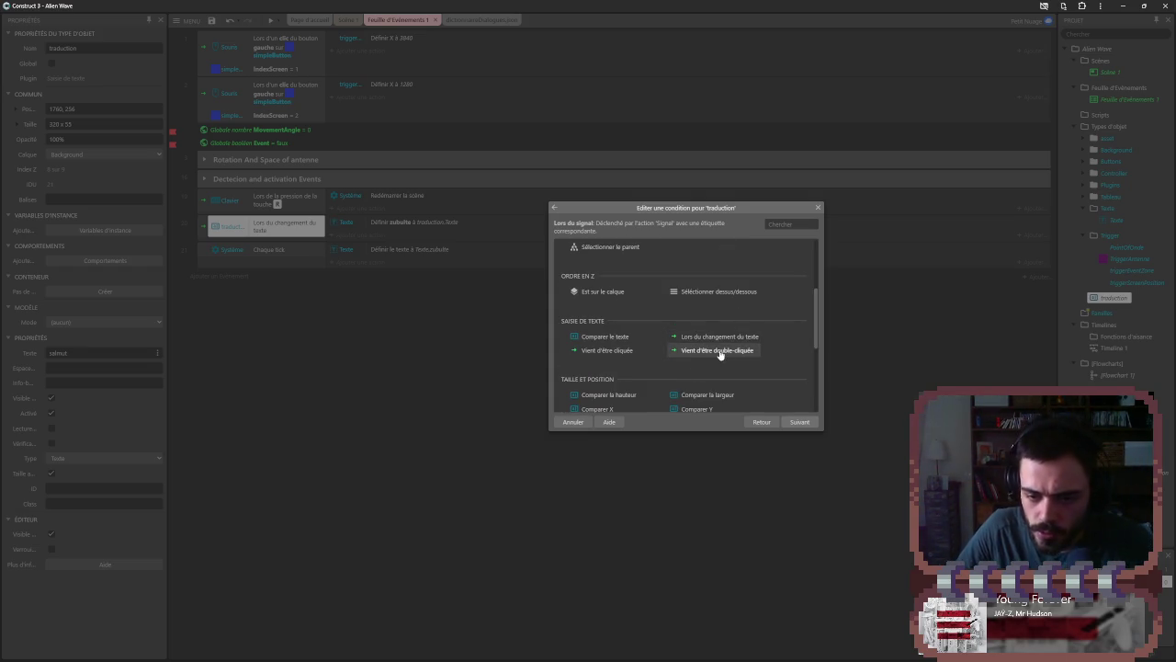
scroll(641, 345, "down", 2)
scroll(641, 356, "up", 1)
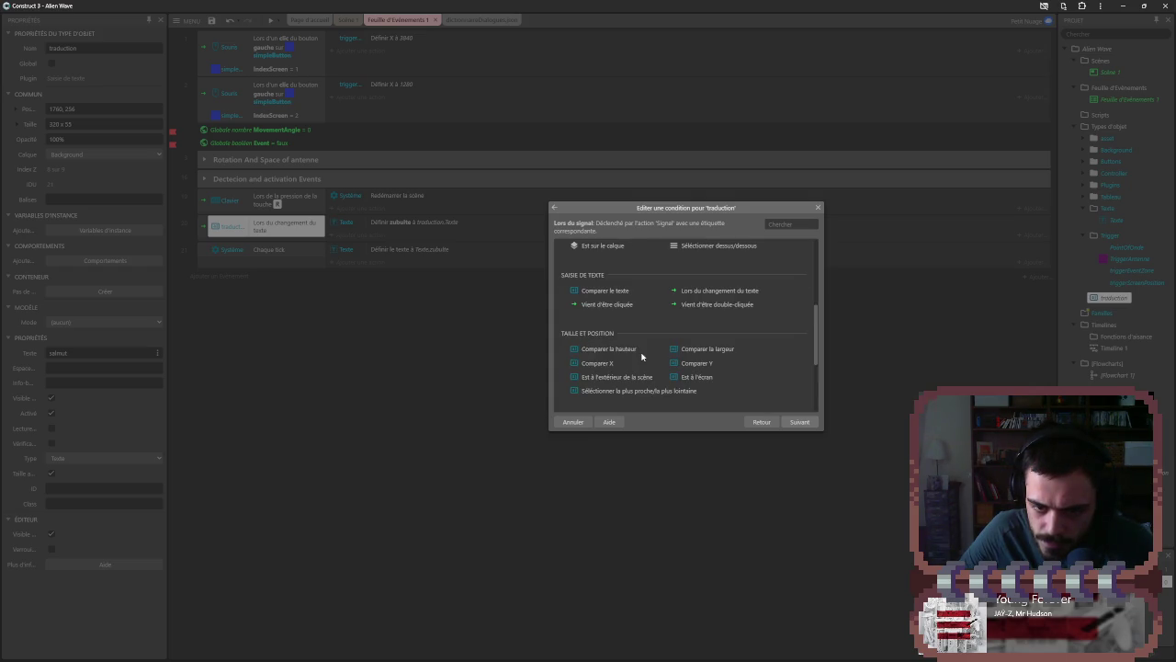
- Replace it with Comparer le texte against 'salut', ignoring case
double_click(620, 291)
left_click(643, 296)
left_click(634, 281)
type("S")
key("BackSpace")
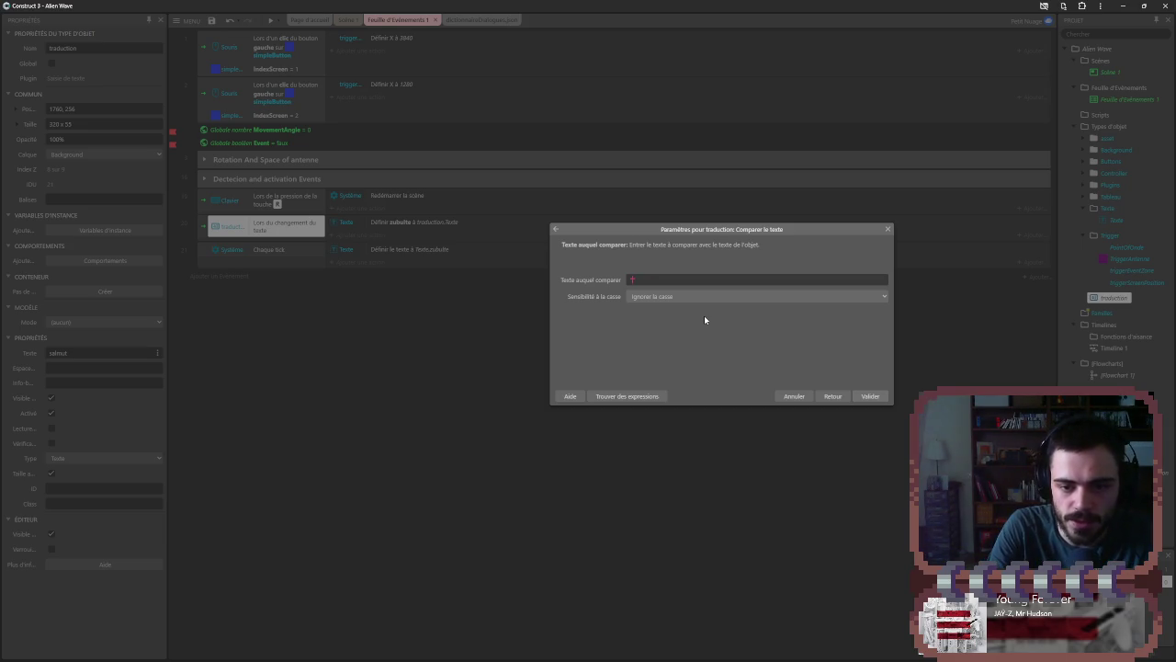
type("salut")
key("Return")
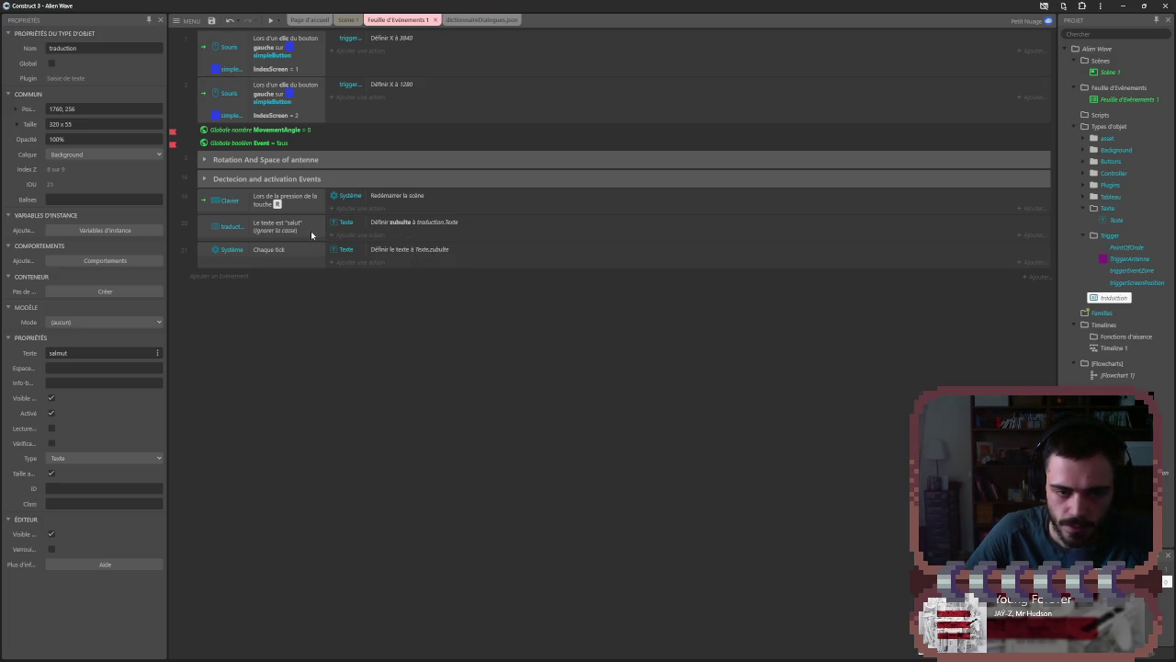
left_click(271, 19)
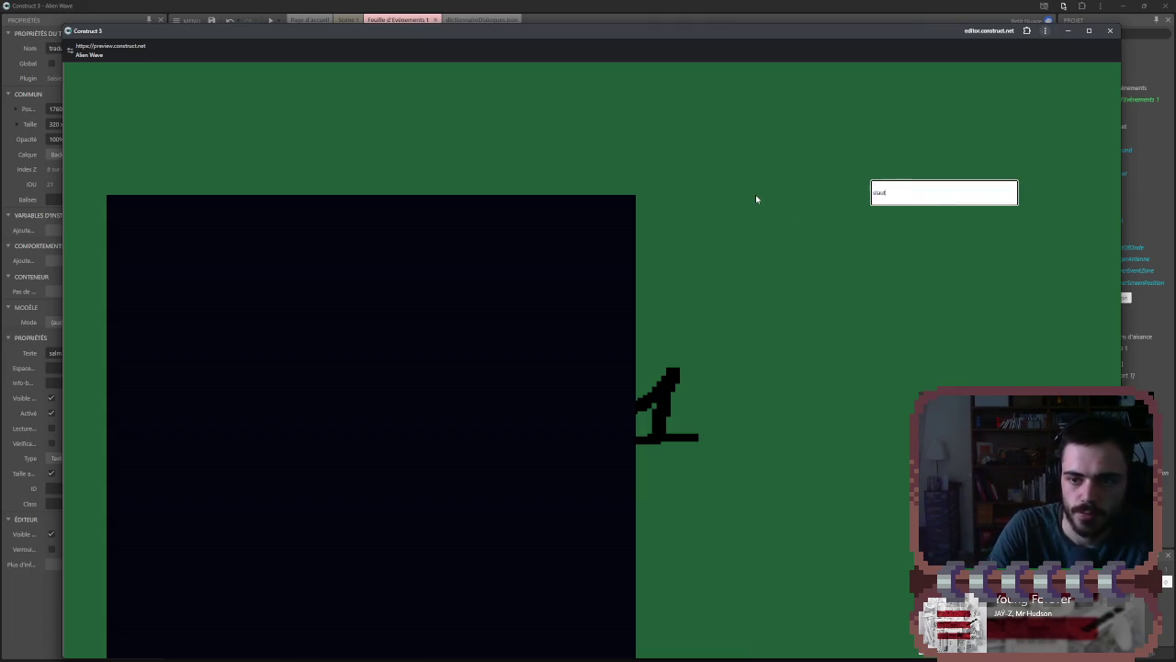
type("salut")
key("Return")
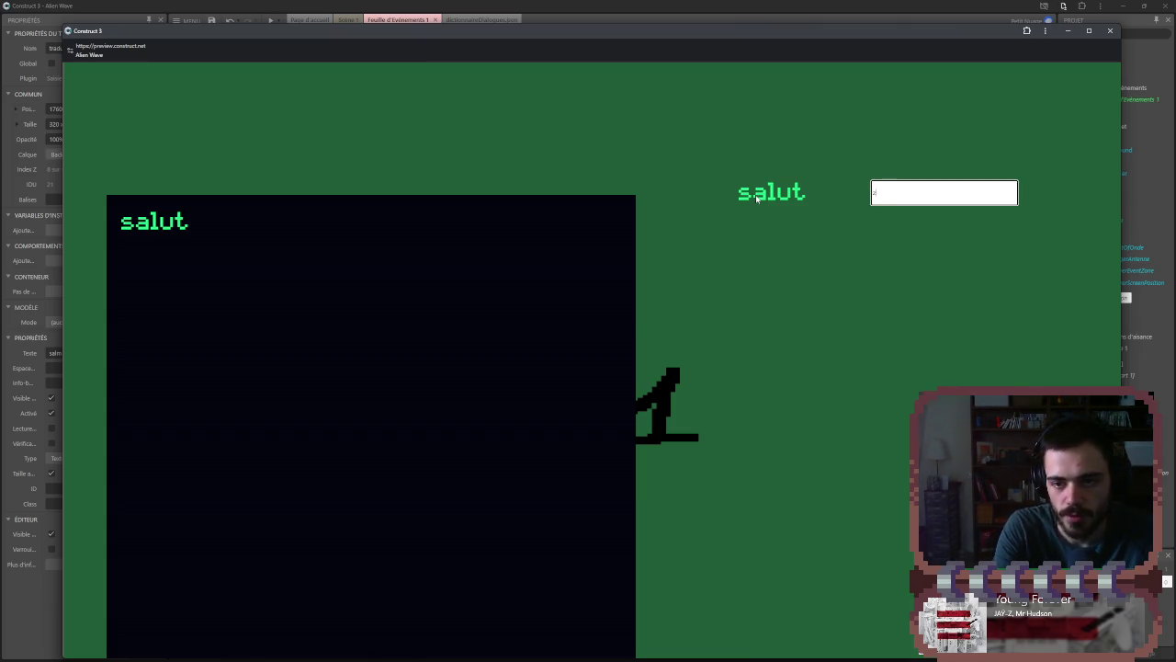
key("BackSpace")
key("BackSpace")
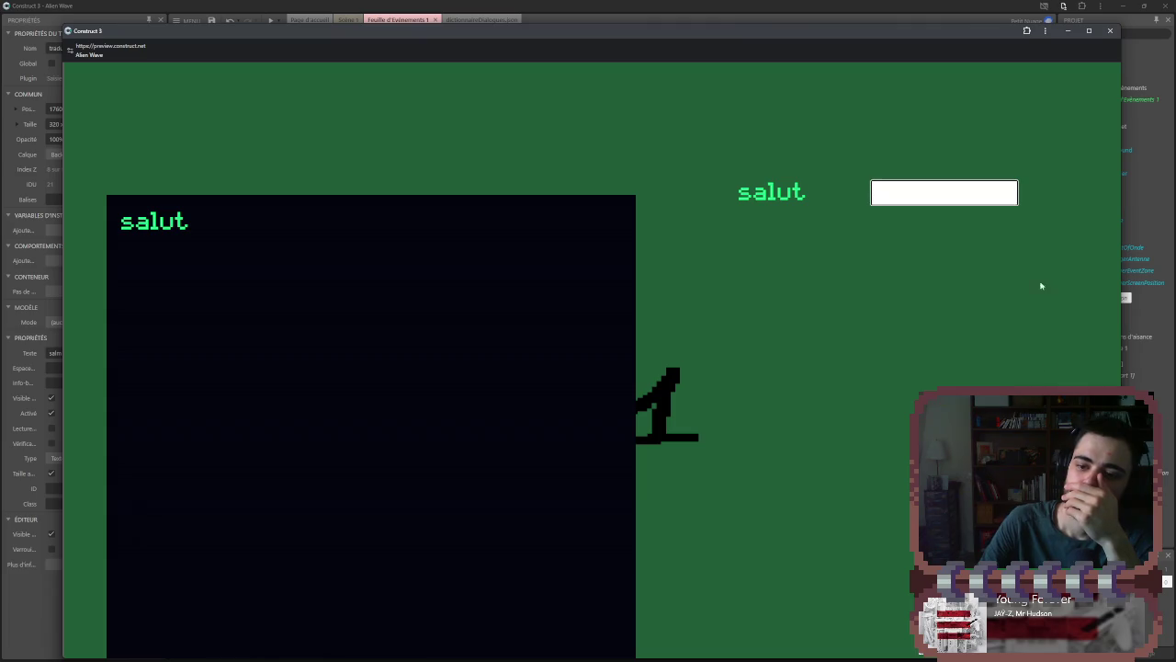
left_click(1089, 30)
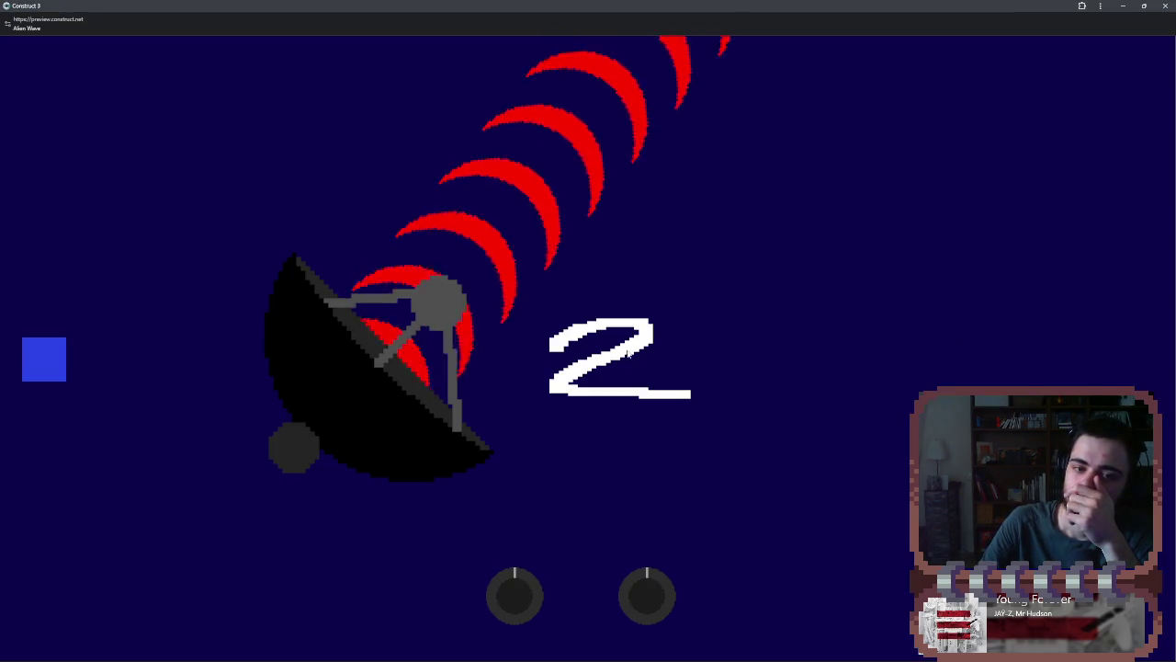
left_click(663, 609)
left_click(502, 600)
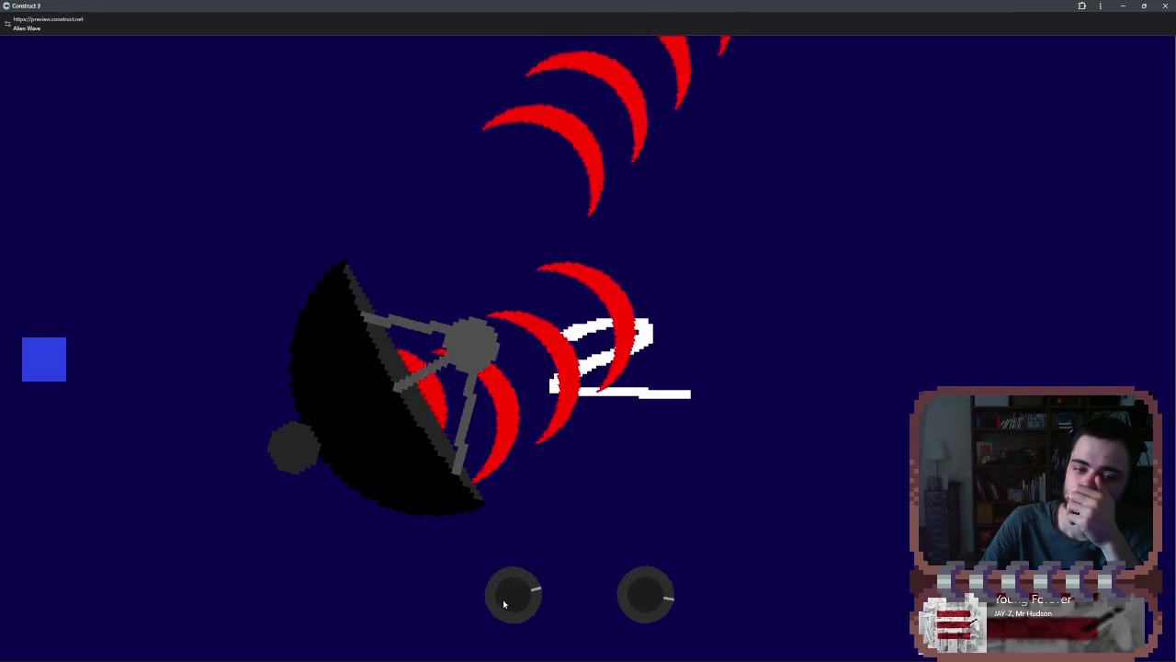
left_click(504, 599)
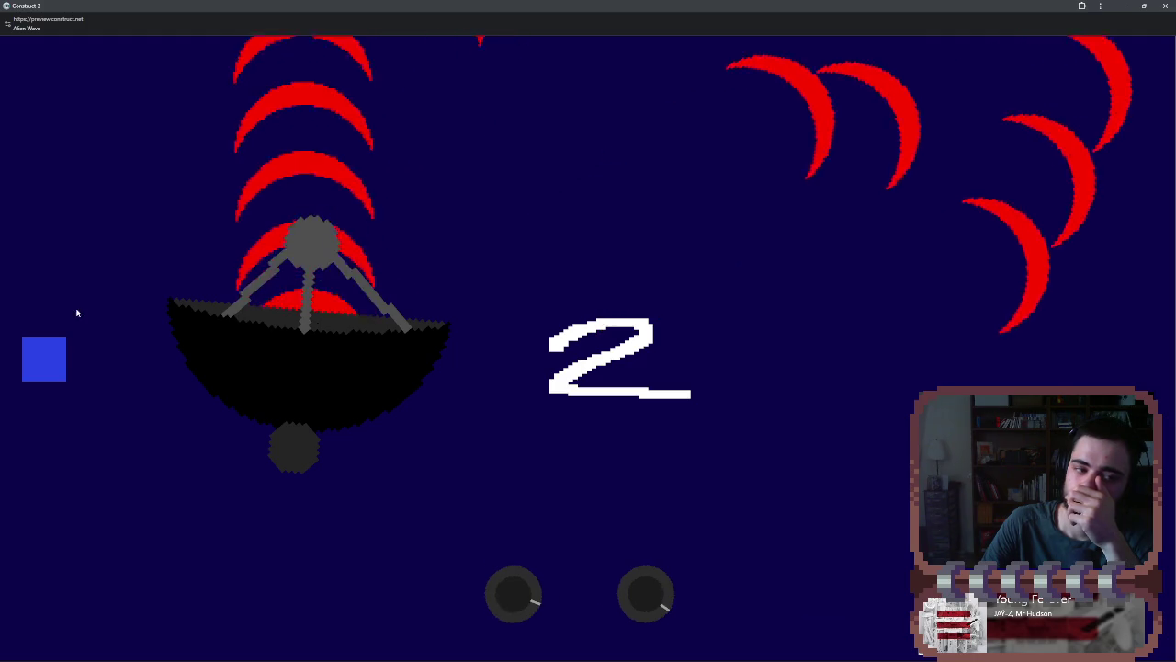
left_click(51, 349)
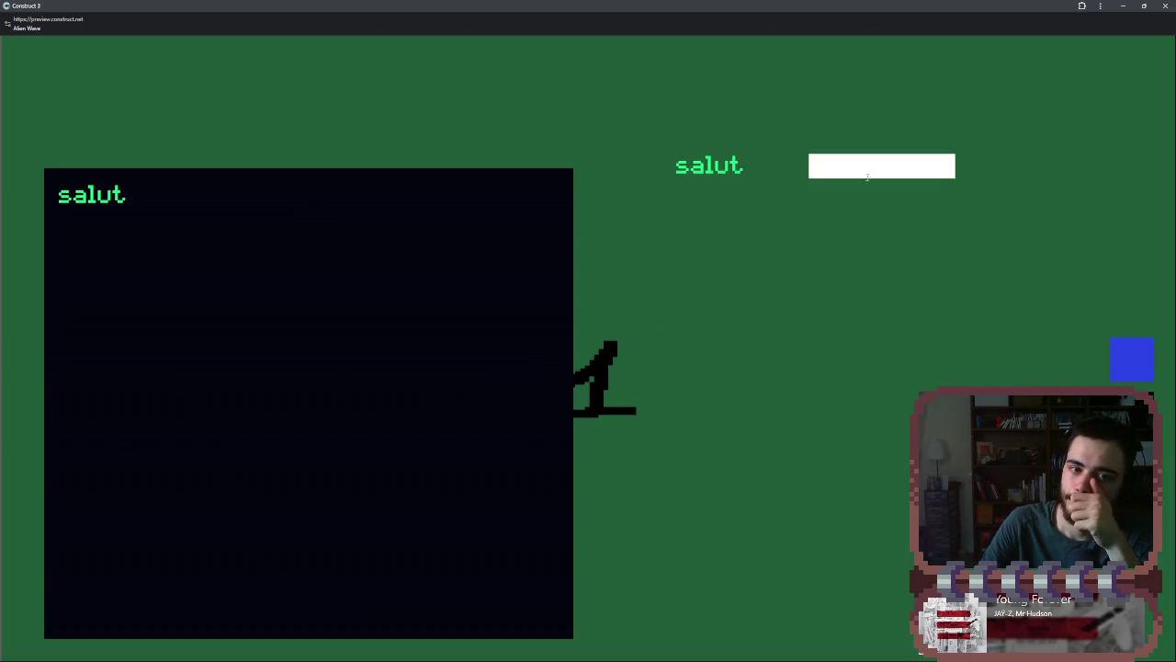
left_click(1168, 5)
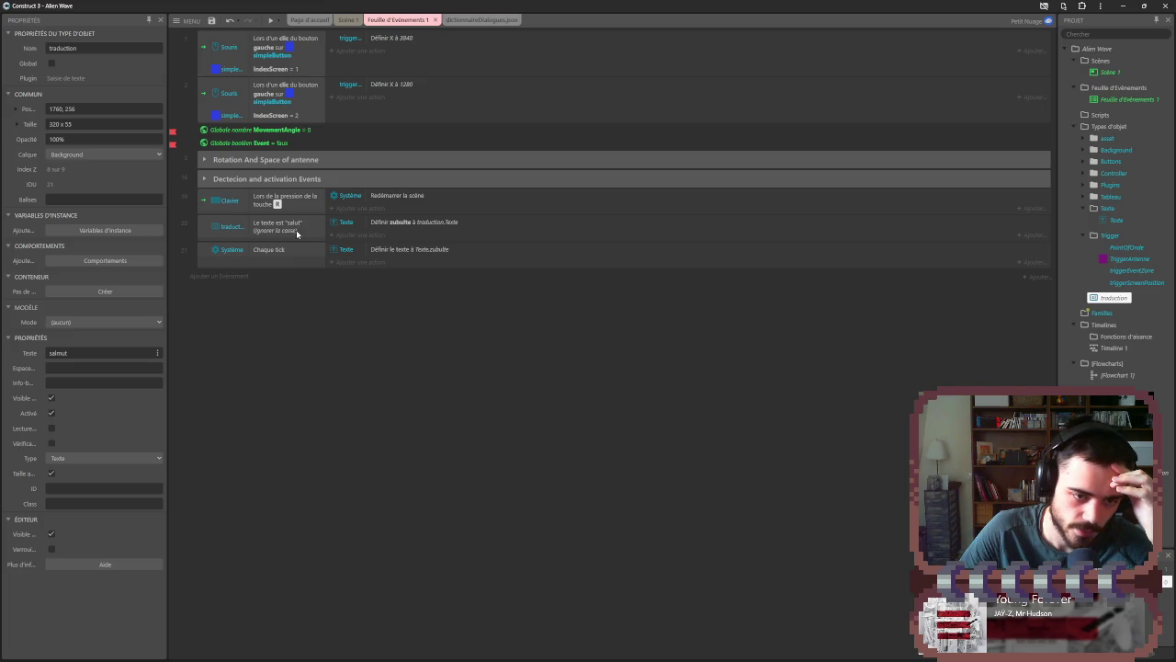
- Switch from the event sheet to the Scène 1 layout
left_click(305, 230)
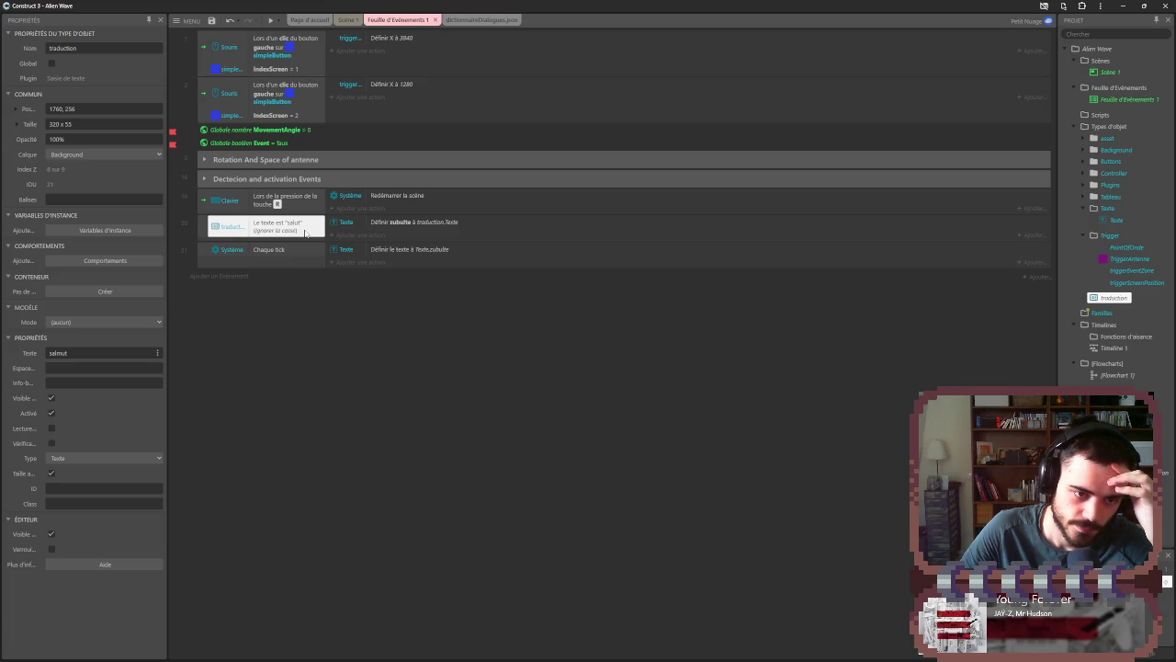
left_click(350, 20)
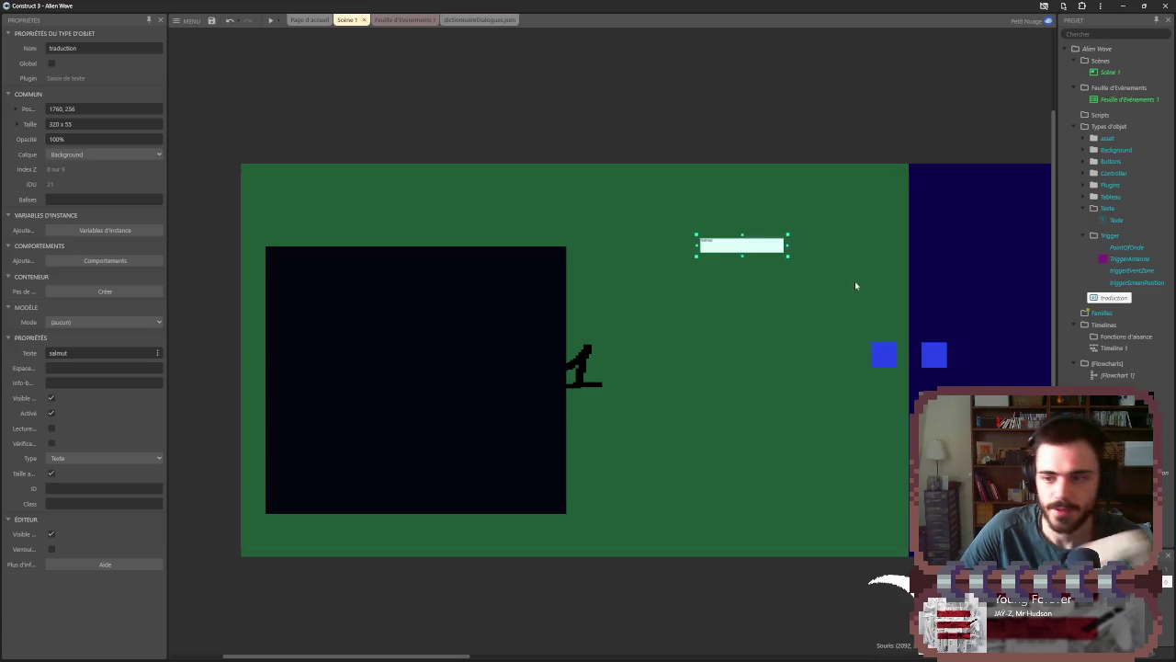
- Create a Texte2 text object type, undoing the stray instance and accidental screen move
left_click(1114, 221)
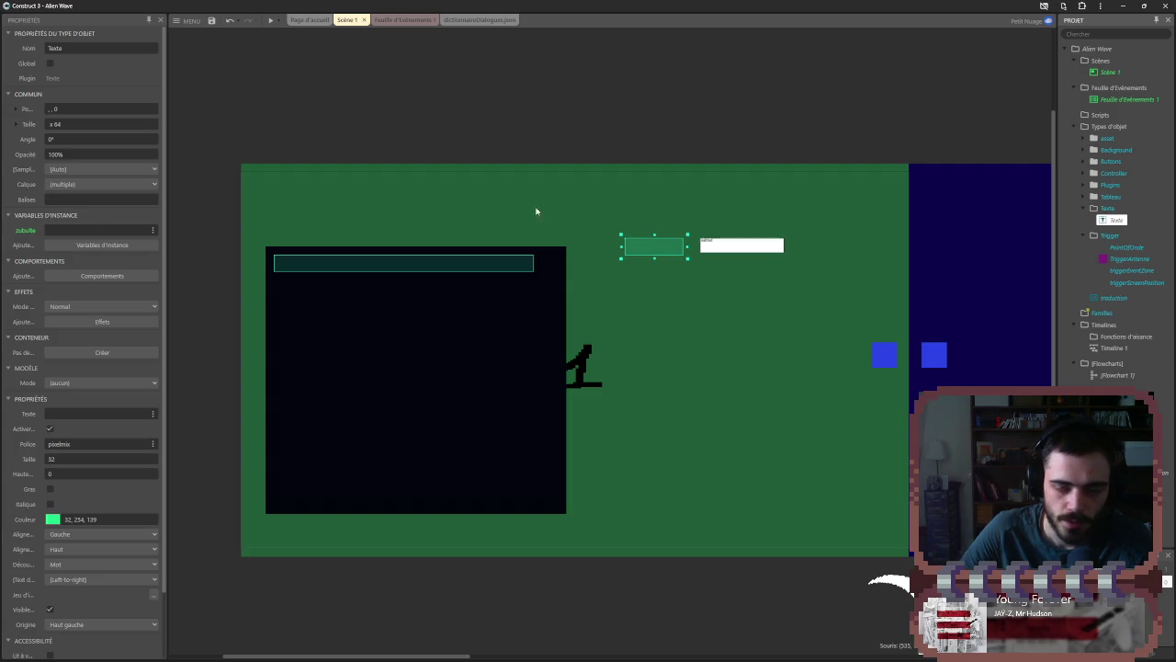
left_click(1119, 231)
mouse_move(1121, 235)
left_mouse_down()
mouse_move(444, 267)
mouse_move(375, 281)
mouse_move(368, 257)
left_mouse_up()
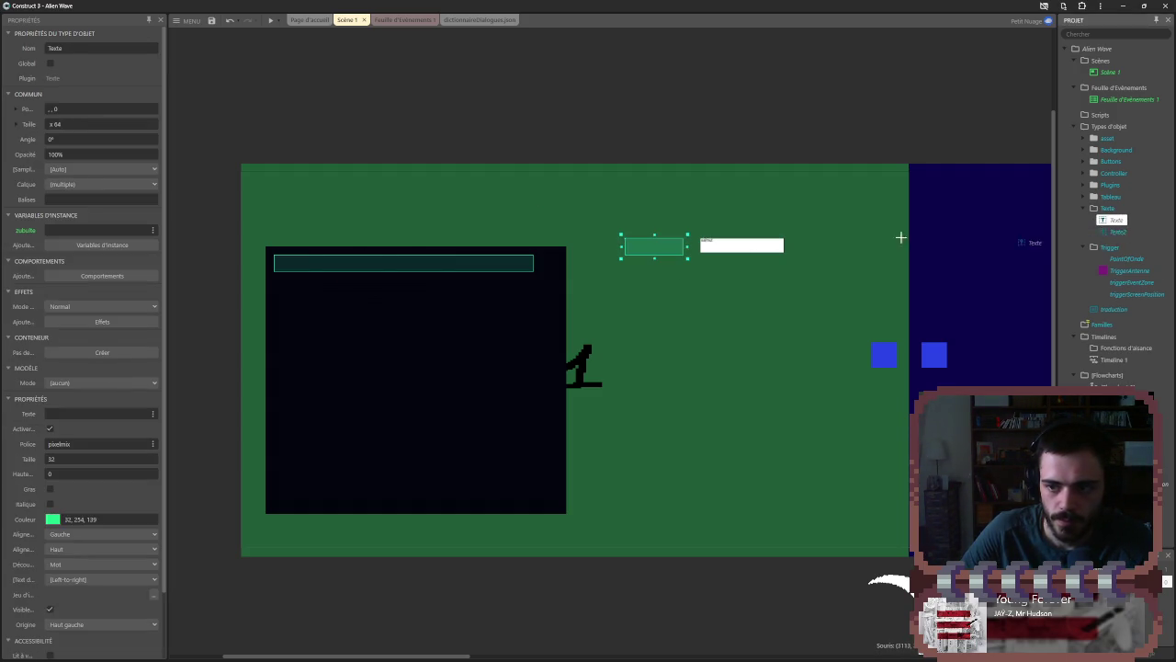
key("ctrl+z")
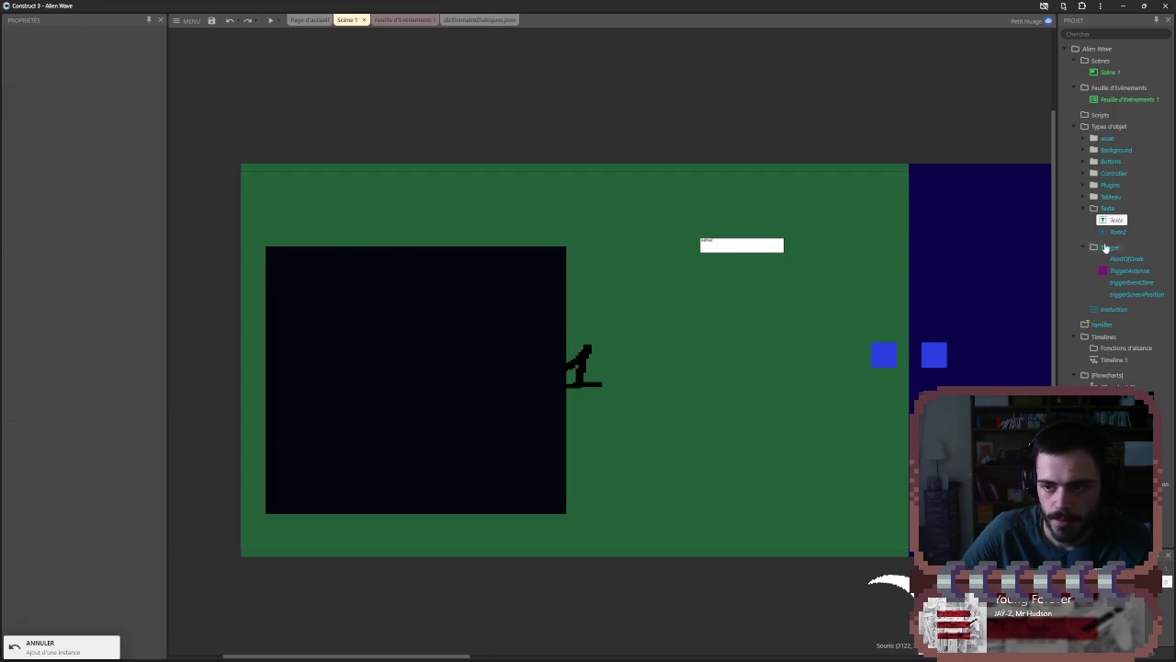
left_click(1118, 232)
left_click(1123, 220)
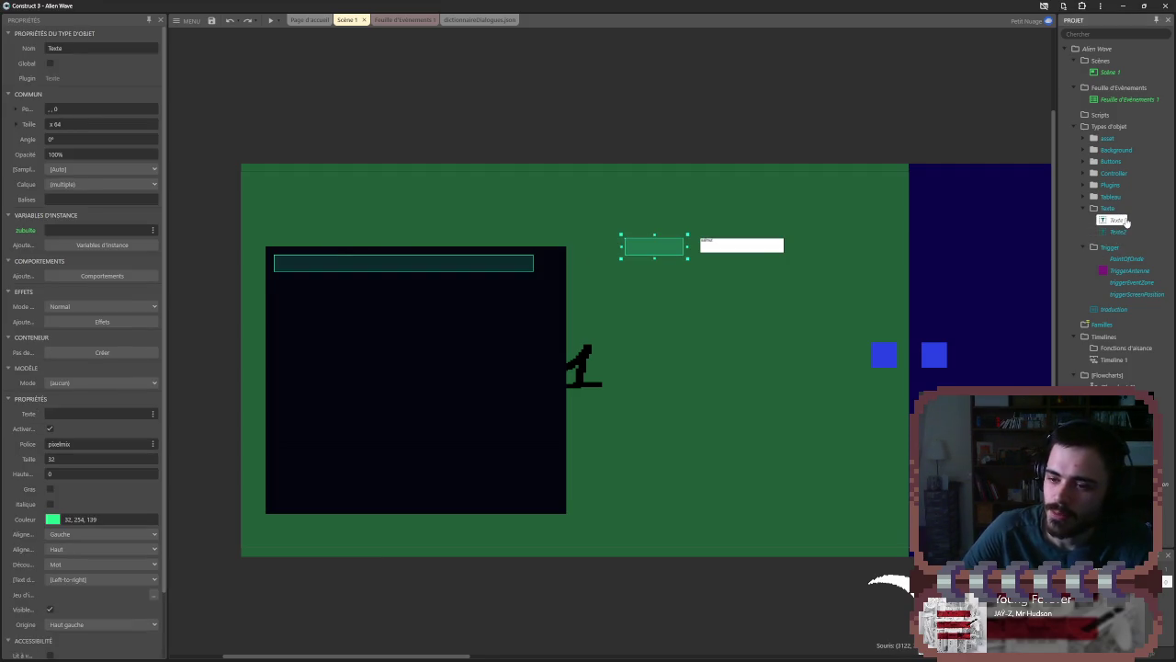
left_click(1112, 232)
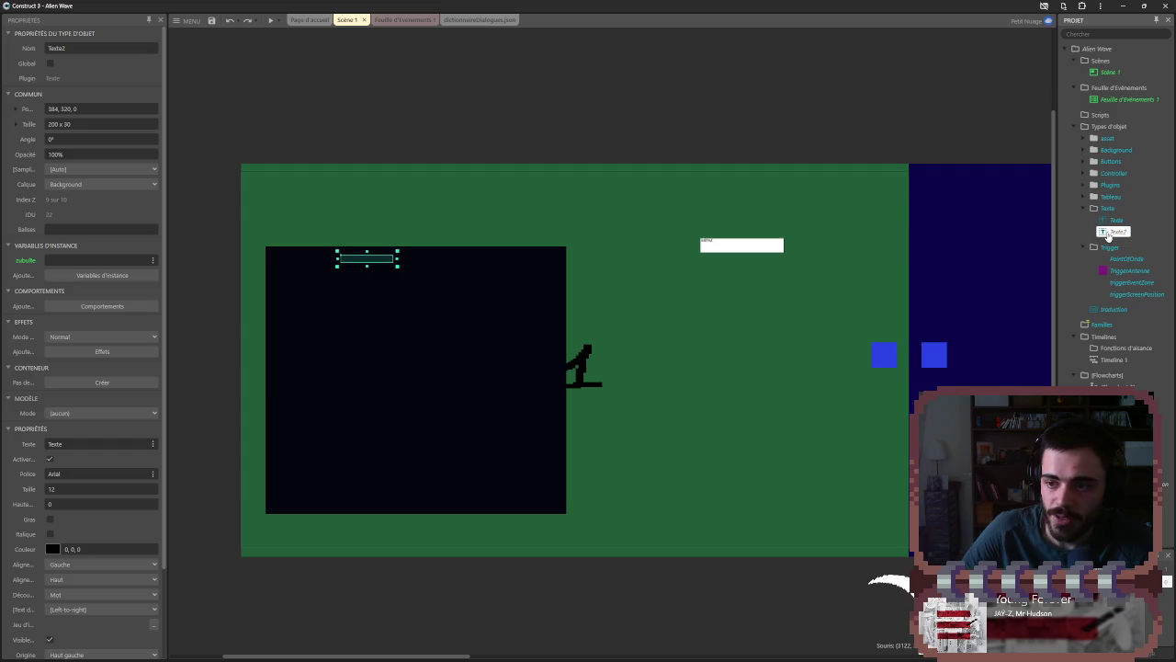
left_click_drag(381, 258, 404, 255)
key("ctrl+z")
- Rearrange the text objects, moving Texte2 beside the input box and Texte inside the screen
left_click(344, 260)
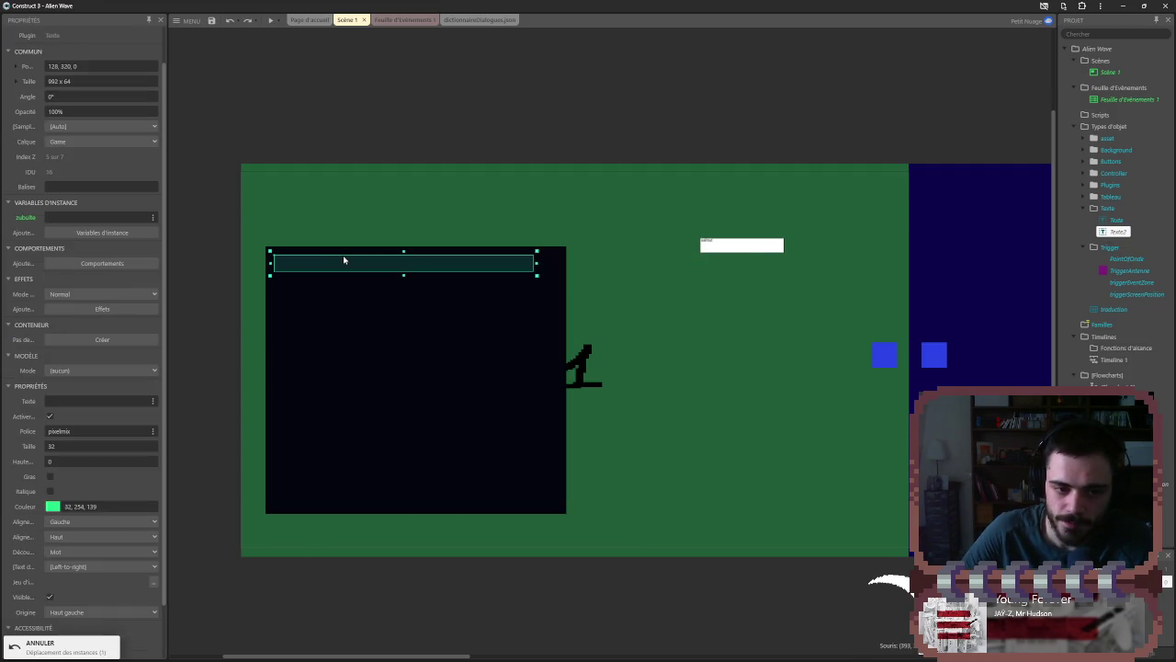
left_click(365, 262)
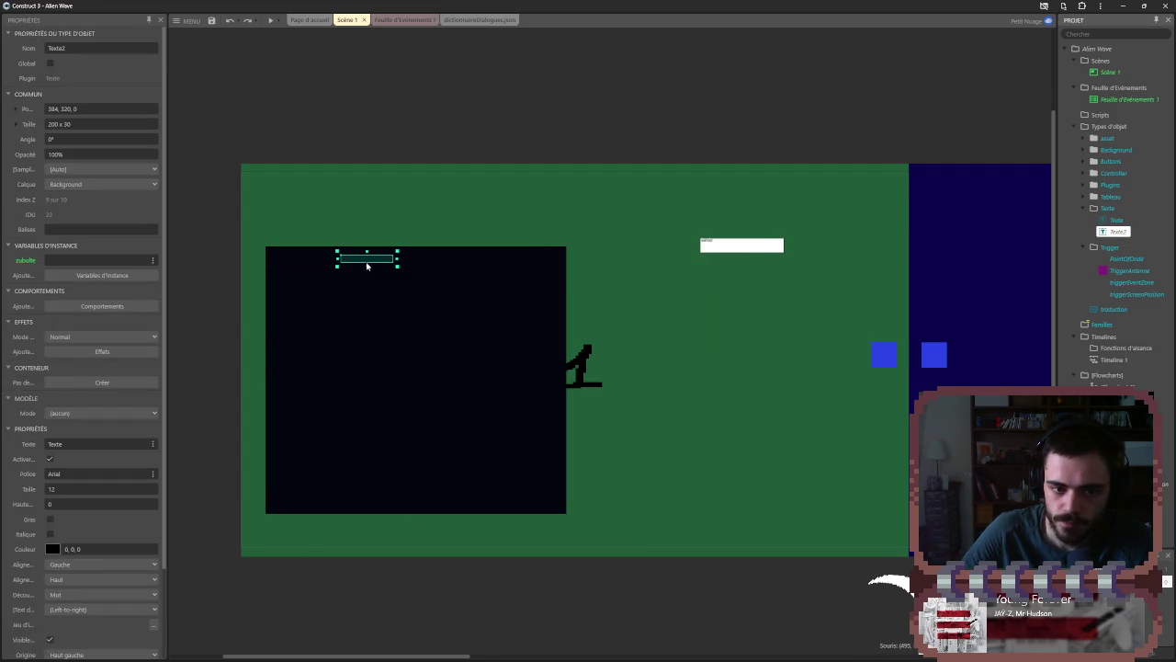
left_click(364, 262)
left_click_drag(407, 263, 480, 289)
left_click(350, 261)
mouse_move(349, 261)
left_mouse_down()
mouse_move(592, 236)
mouse_move(653, 244)
left_mouse_up()
left_click(372, 334)
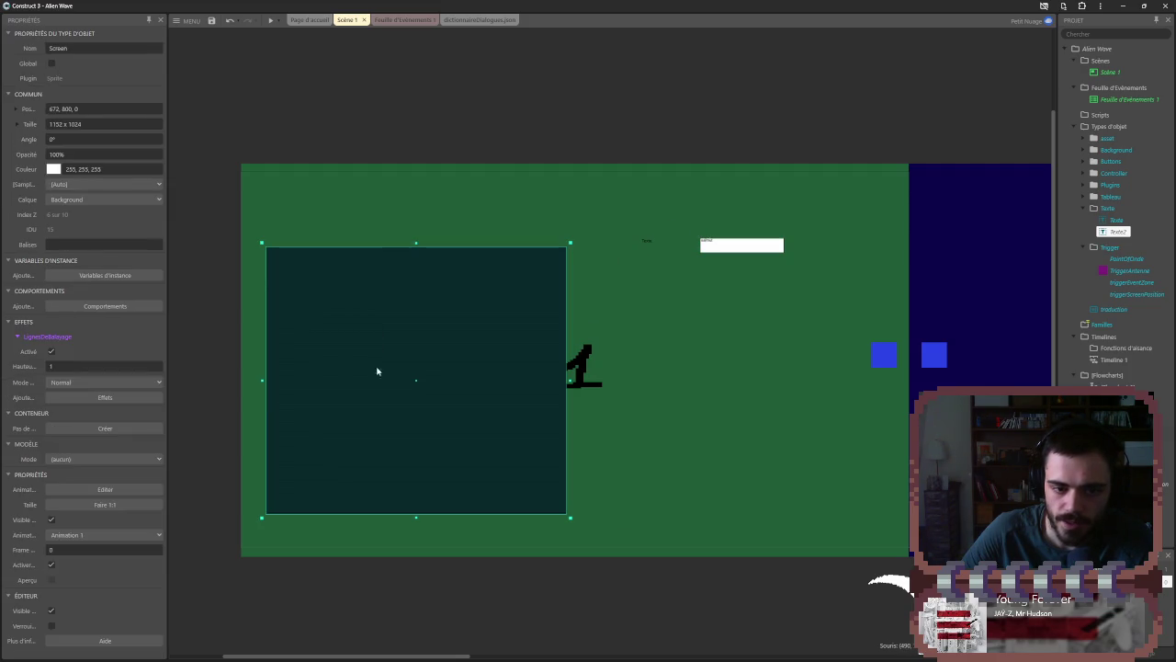
left_click(371, 370)
left_click(371, 371)
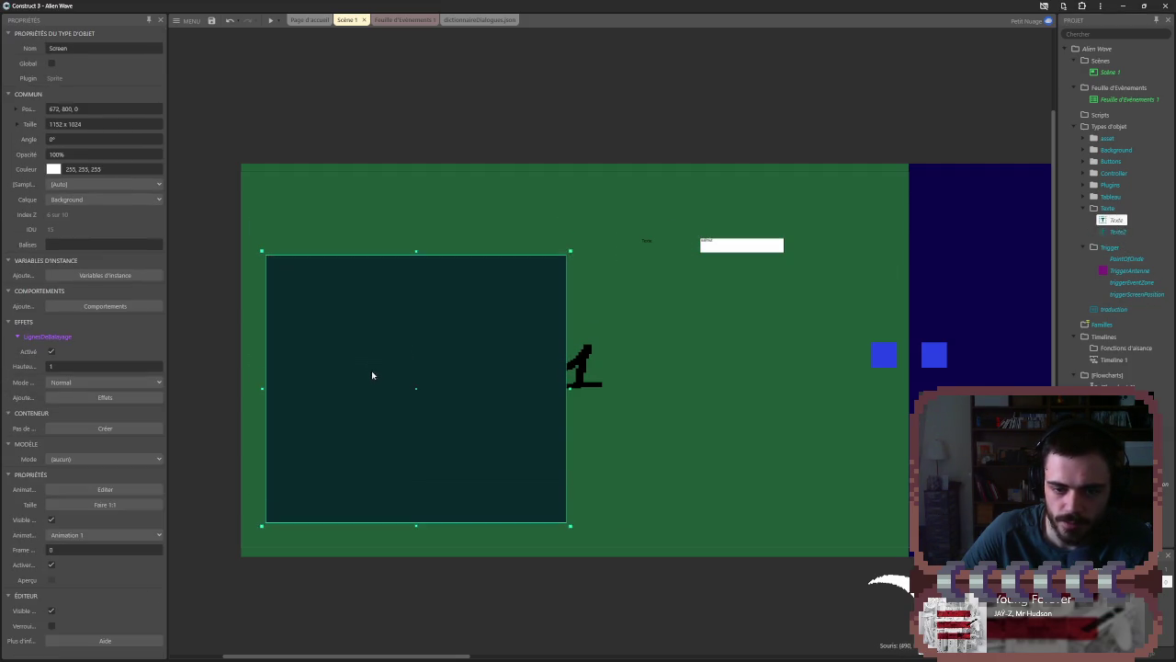
left_click(1114, 230)
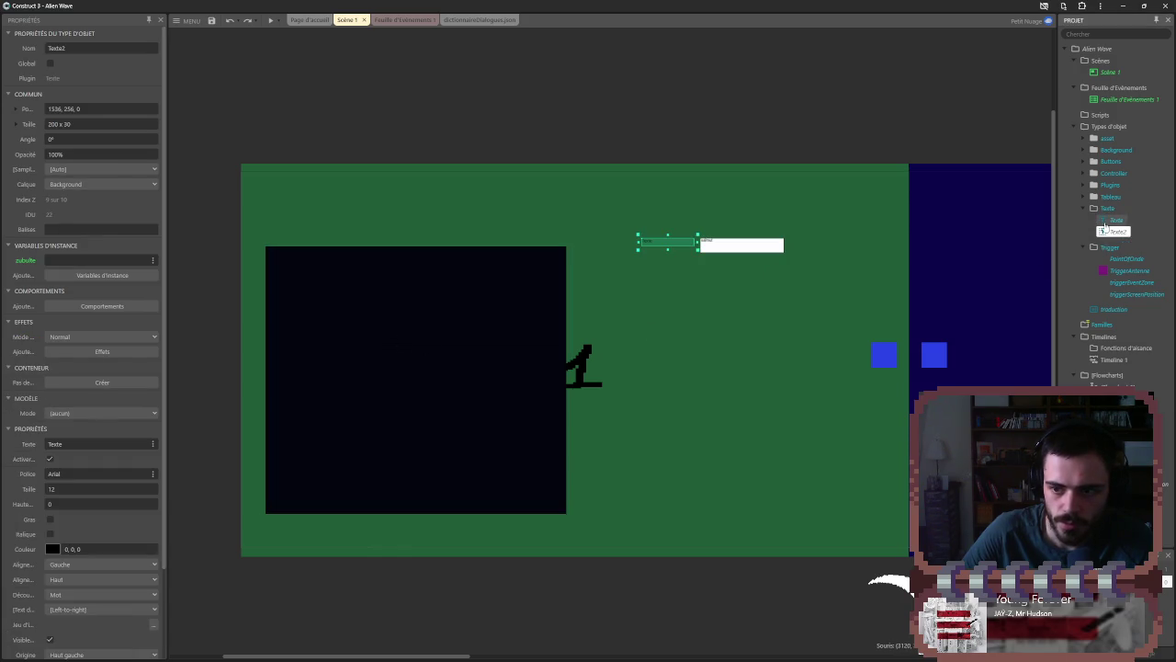
left_click(1113, 219)
left_click_drag(412, 353, 398, 265)
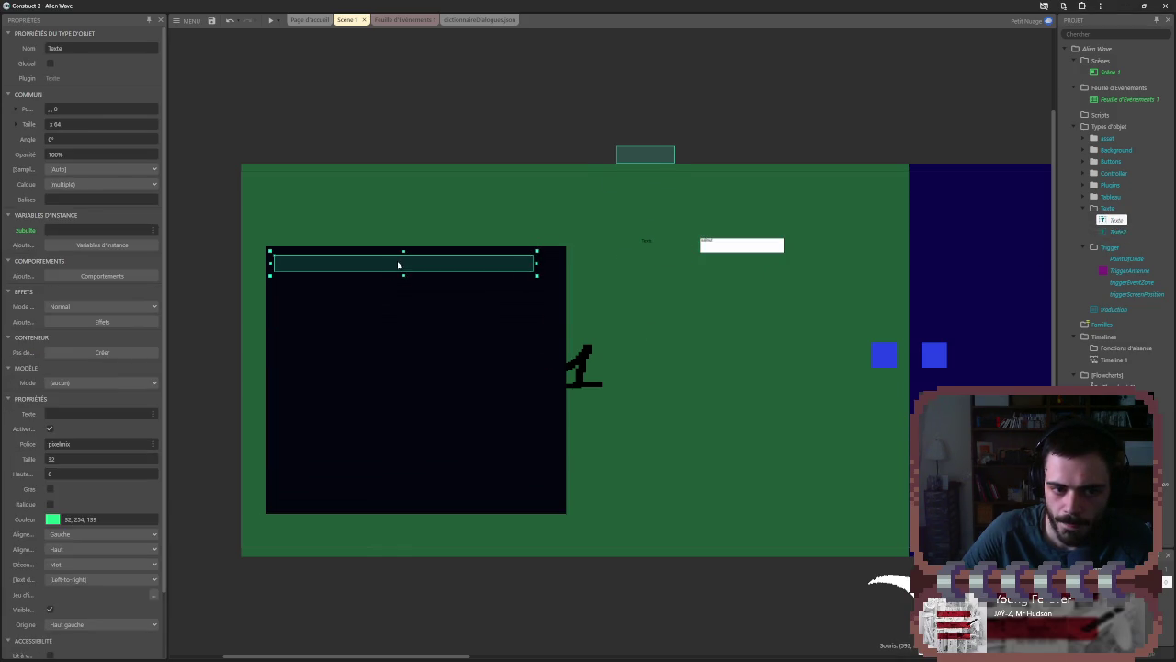
left_click_drag(665, 161, 660, 250)
key("ctrl+z")
- Delete the stray teal object and paste Texte2 beside the white input box
left_click(777, 205)
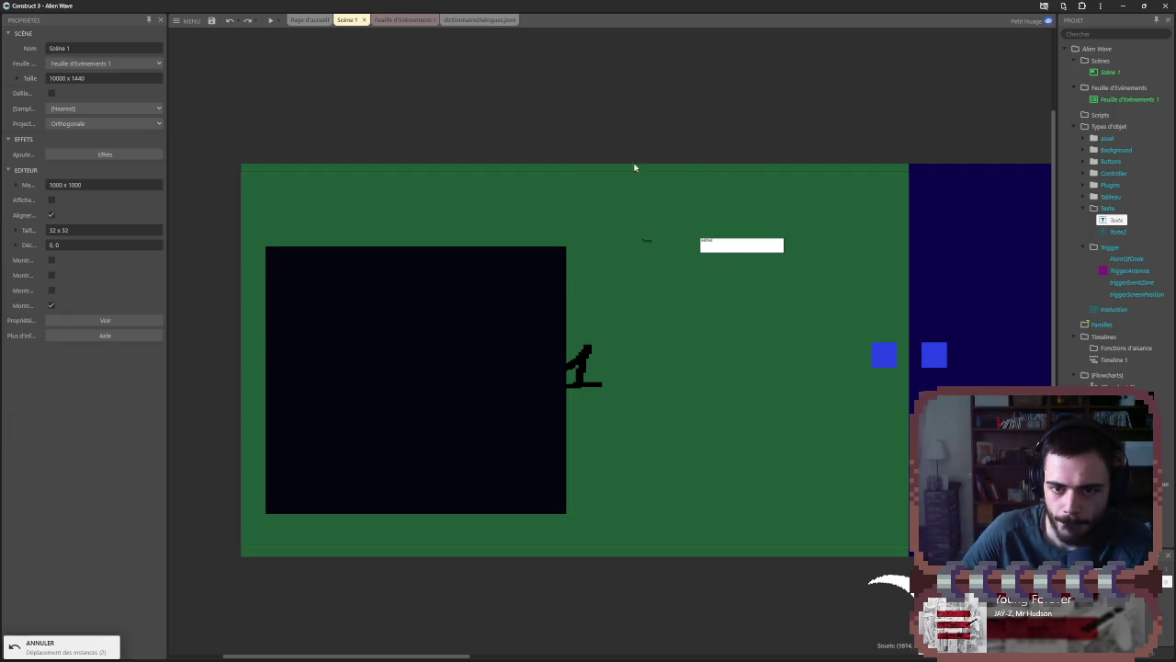
left_click(640, 153)
key("Delete")
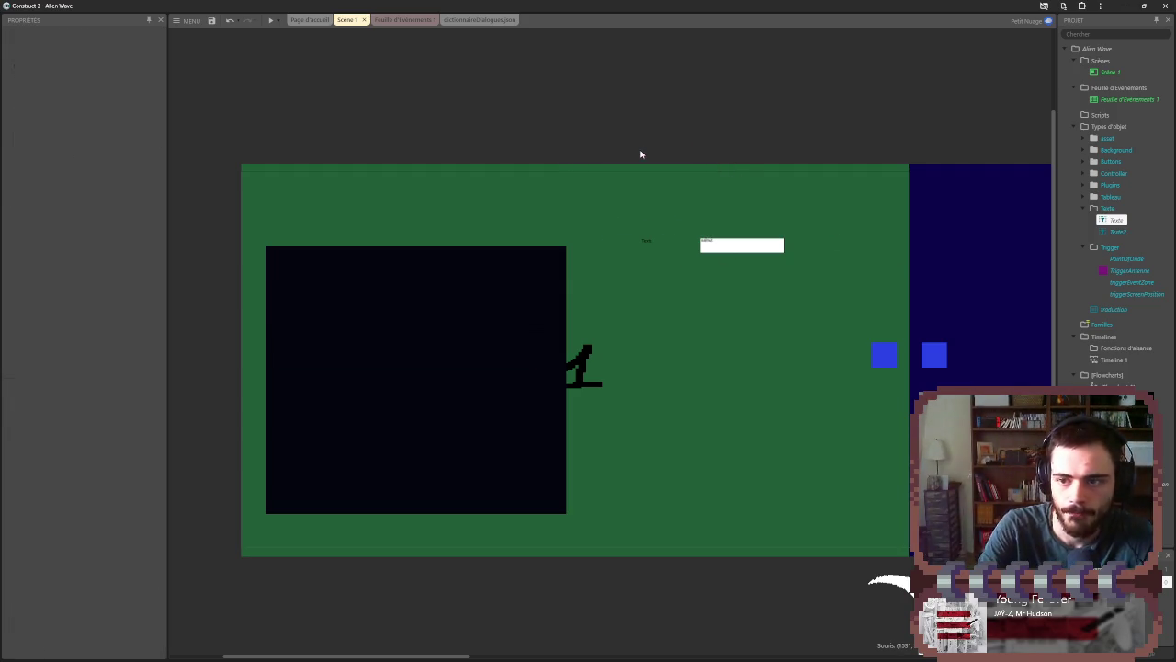
key("ctrl+v")
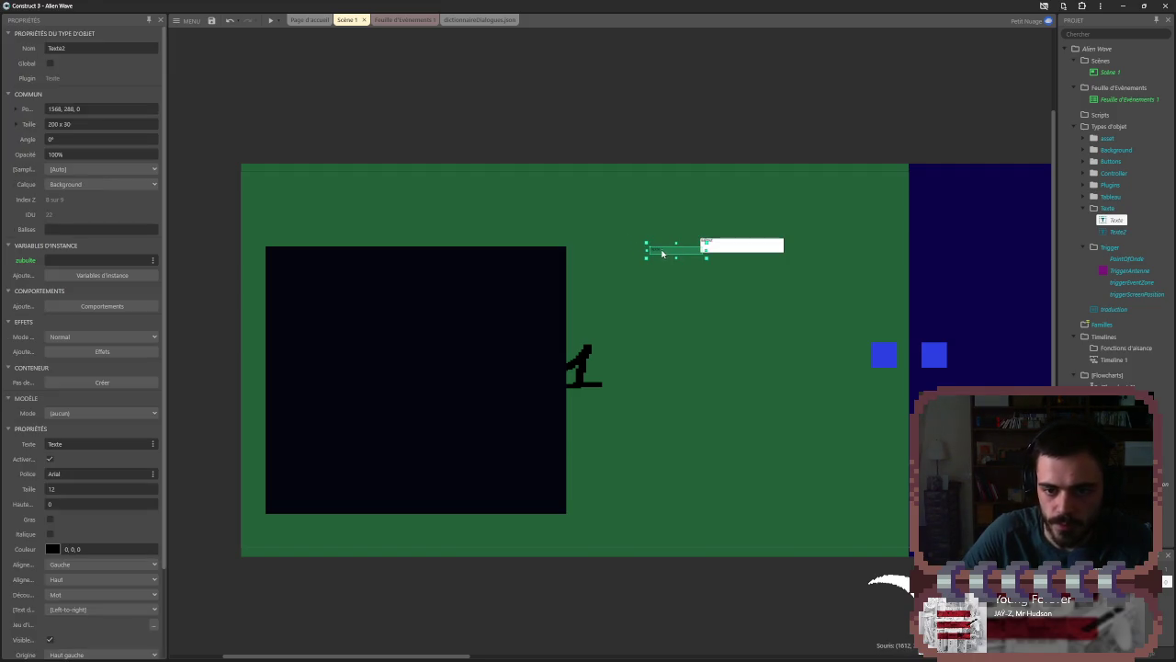
left_click(653, 250)
left_click_drag(653, 250, 644, 243)
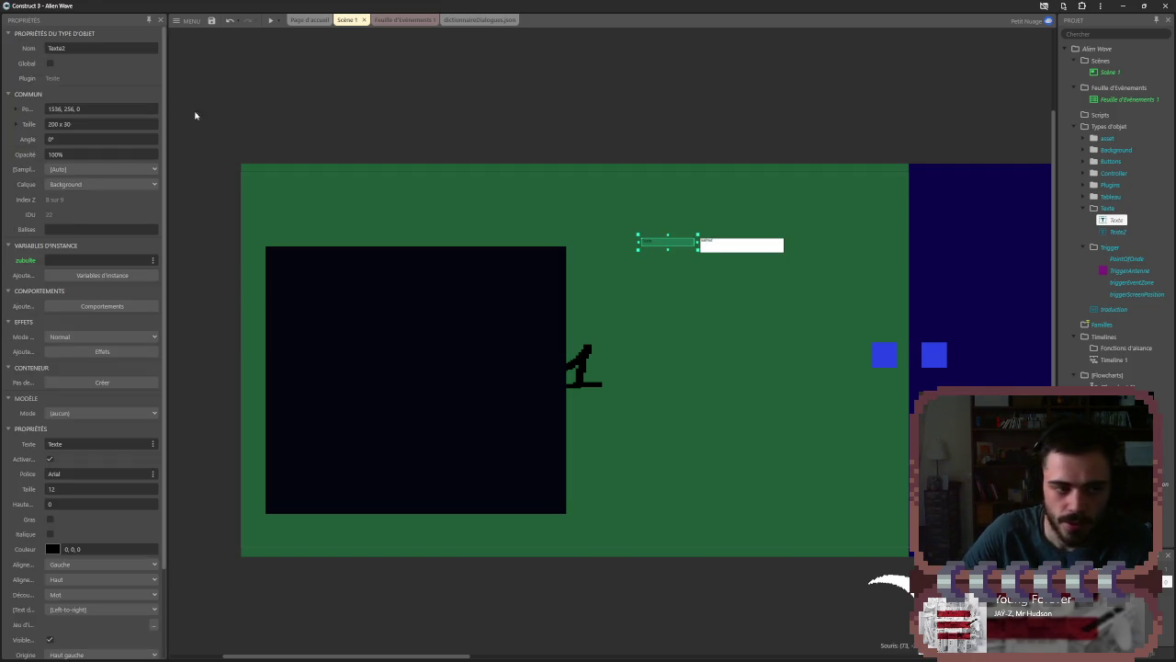
left_click(62, 260)
- Label Texte2 'Zublute', set the Texte label to 'salut' and shrink it to 160 wide
type("zu")
scroll(473, 163, "down", 1)
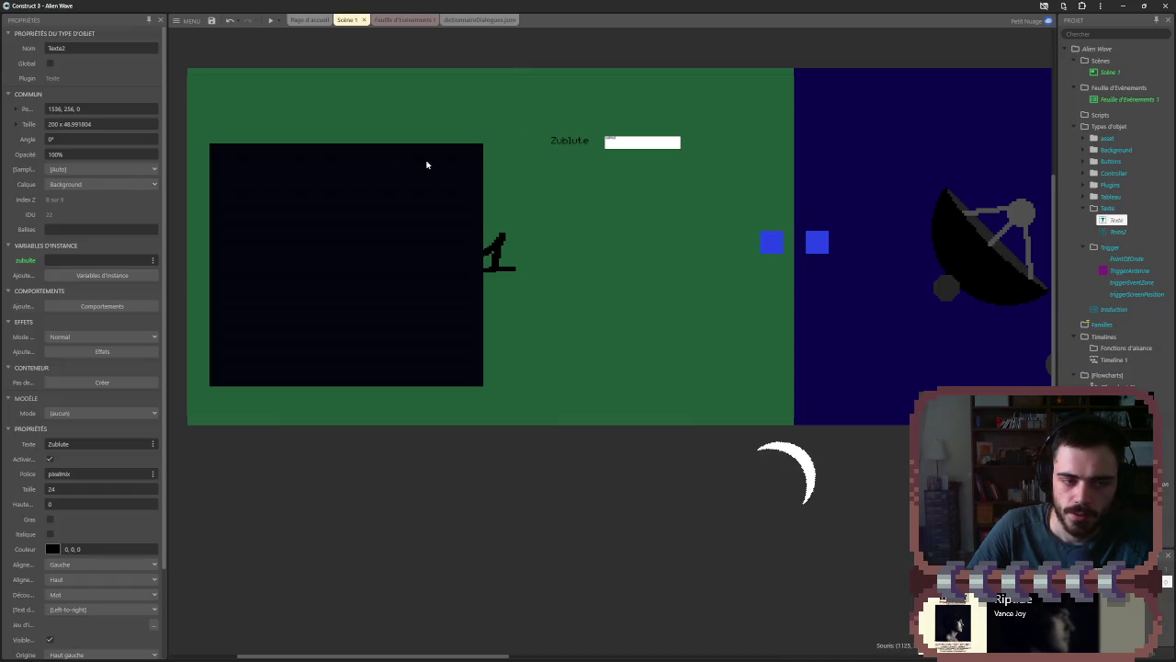
left_click(225, 150)
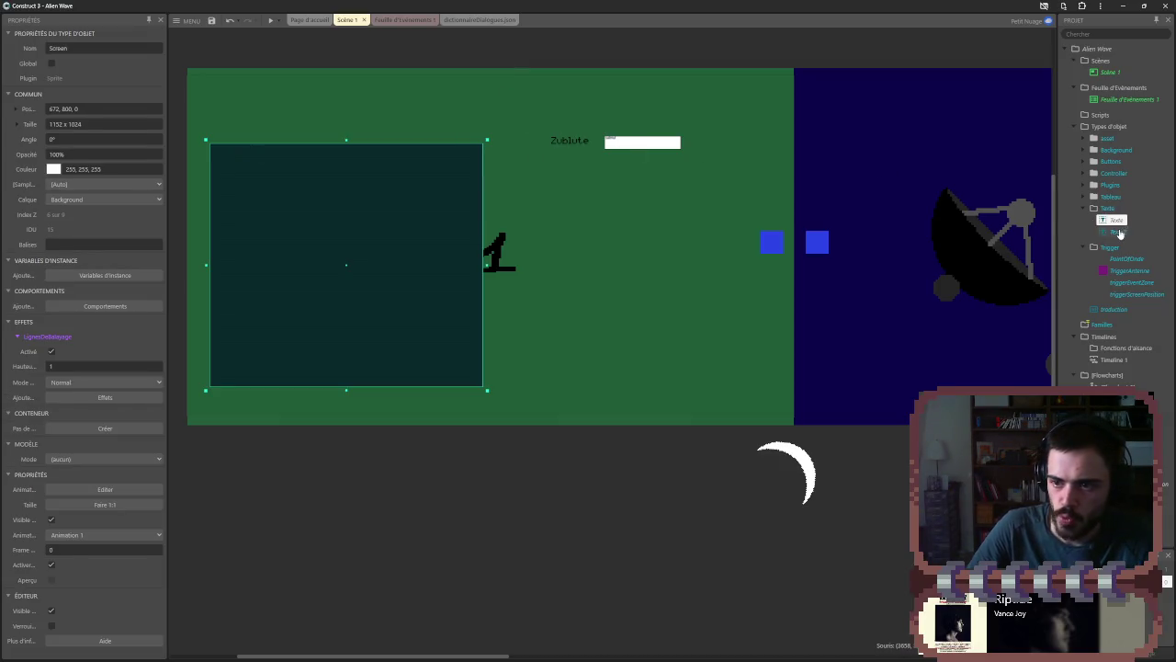
left_click(1116, 221)
left_click(261, 171)
left_click(81, 401)
type("salut")
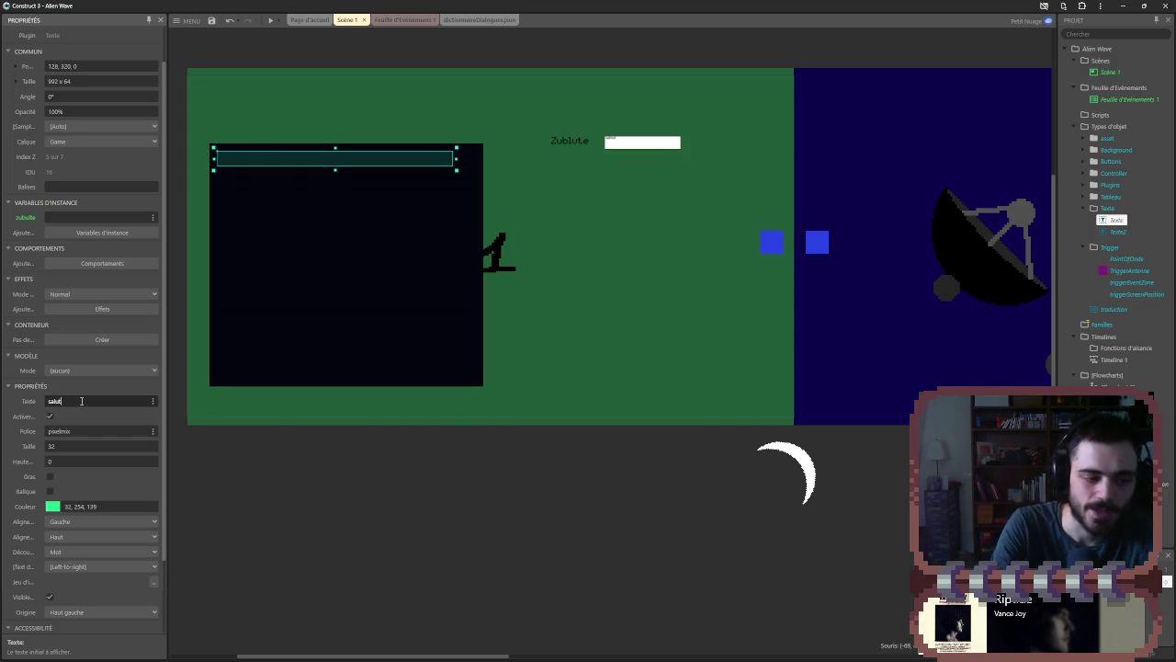
key("Tab")
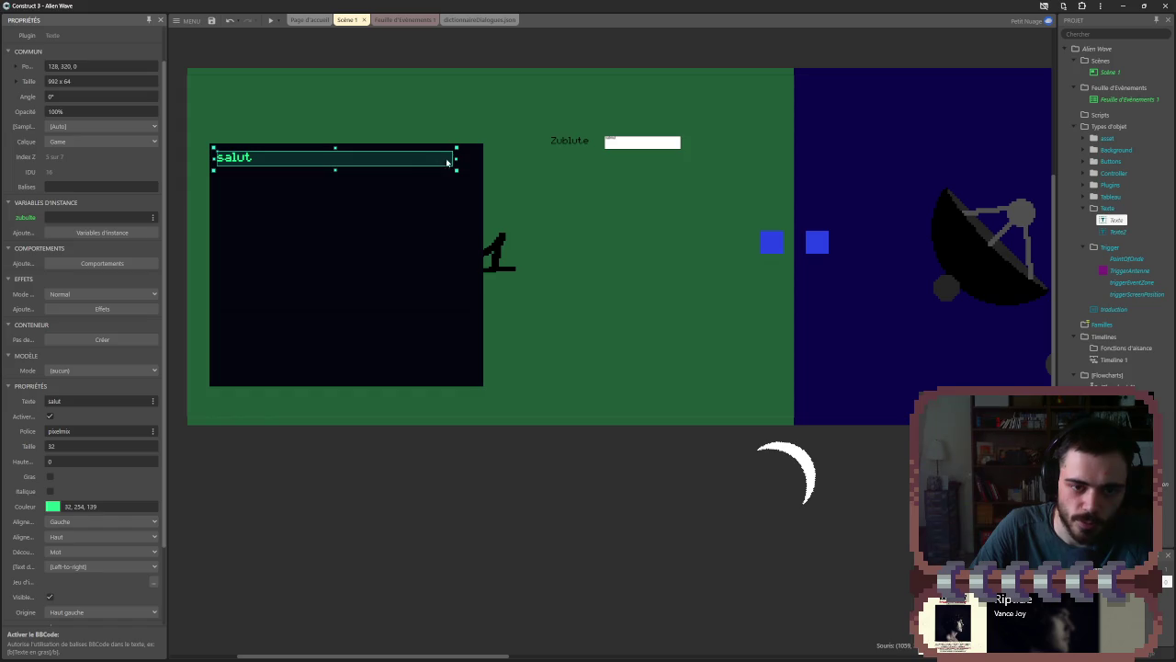
left_click_drag(455, 157, 261, 157)
- Change the Texte label to 'zubulute' and launch a preview
left_click(301, 64)
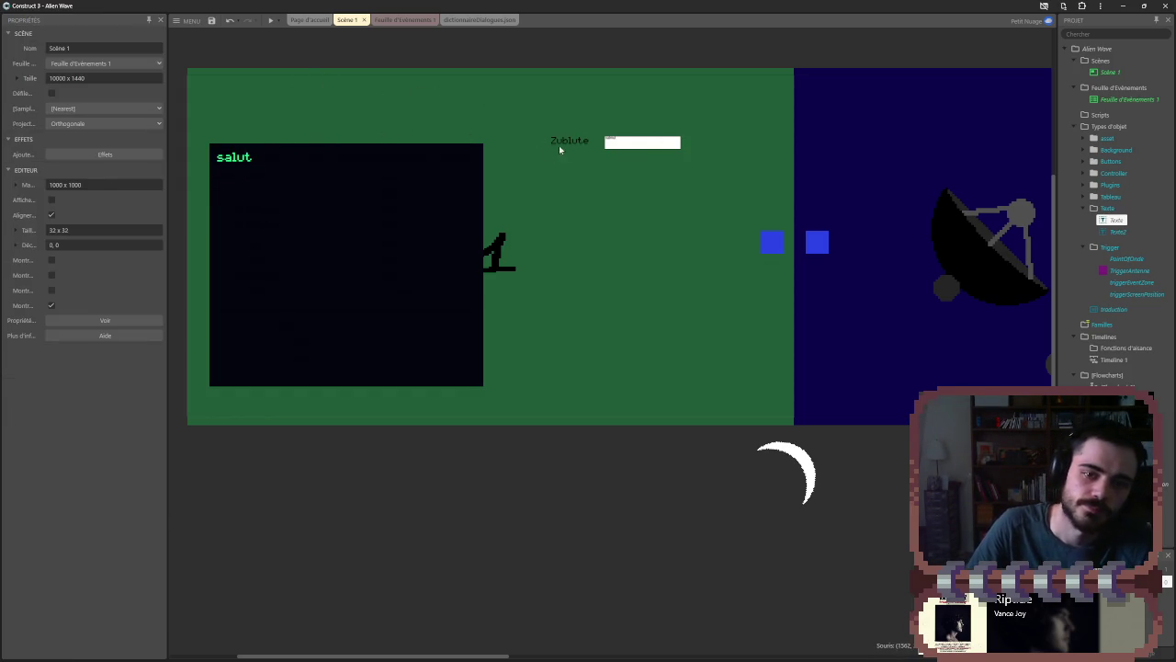
left_click(232, 158)
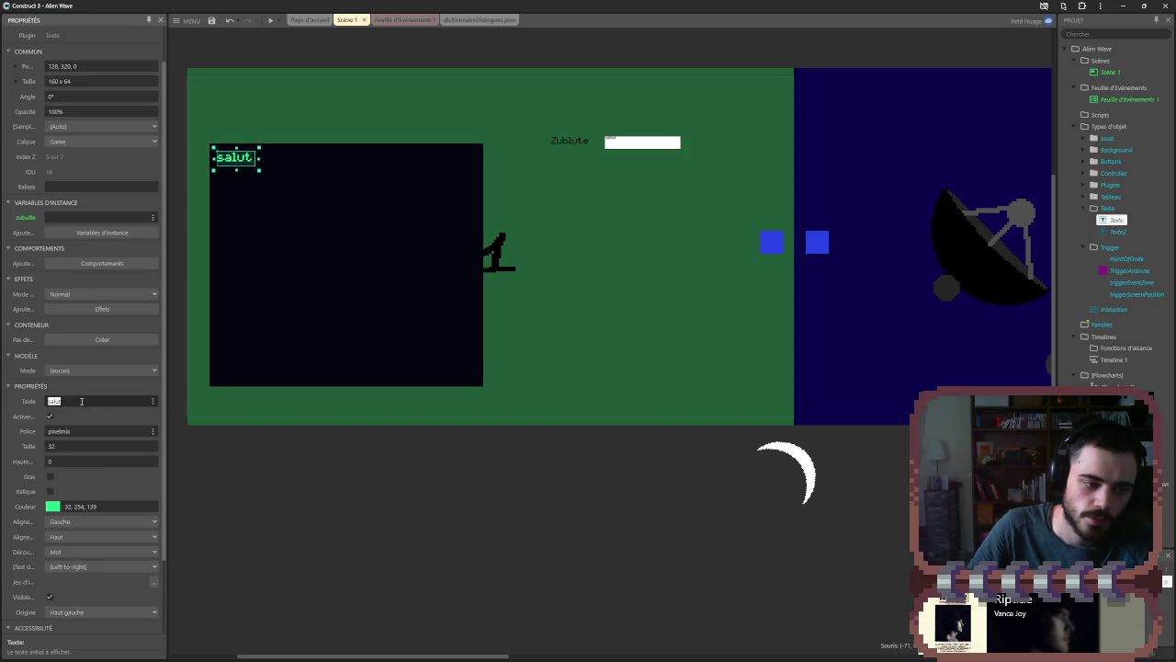
left_click(40, 400)
type("zub")
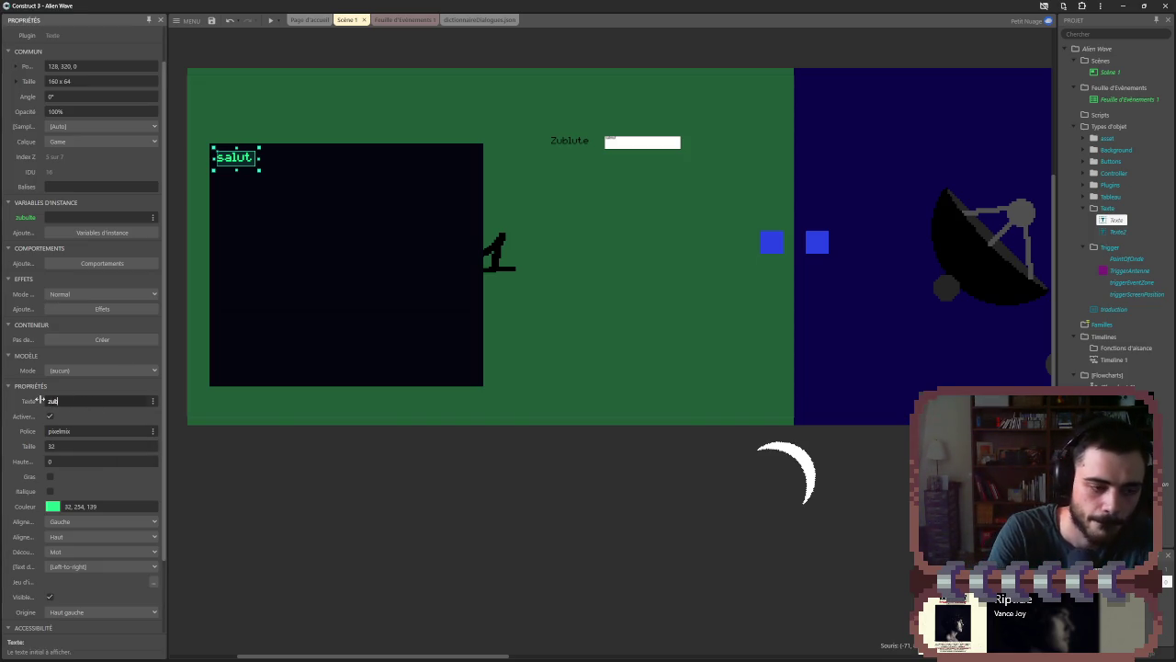
type("ulute")
key("Tab")
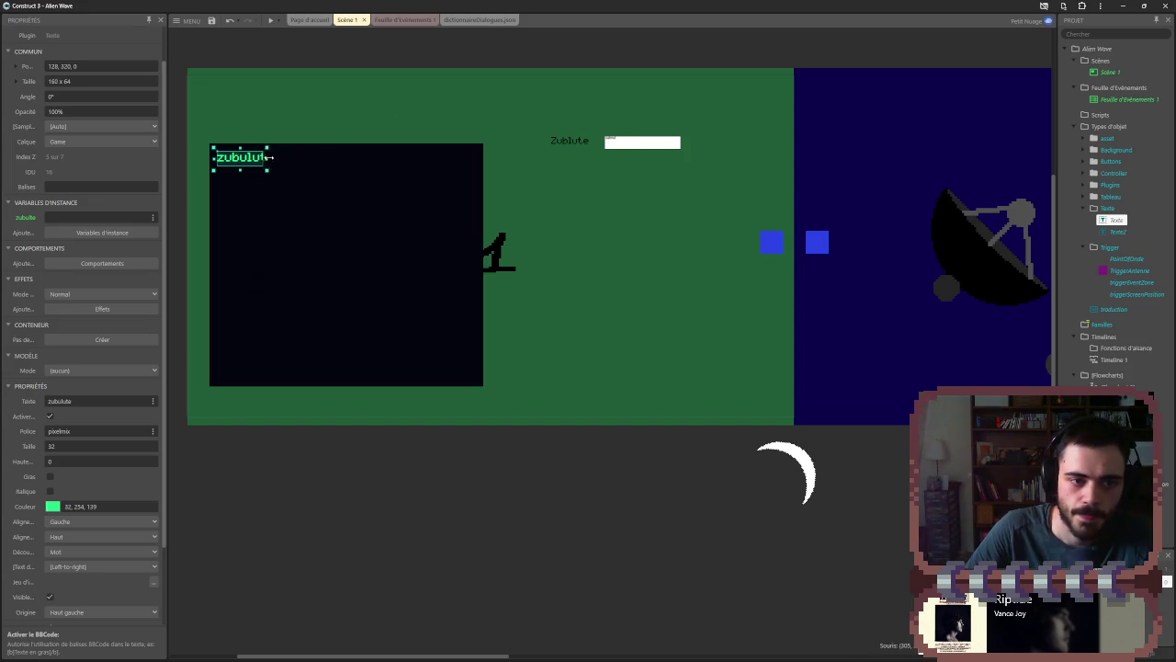
left_click(331, 77)
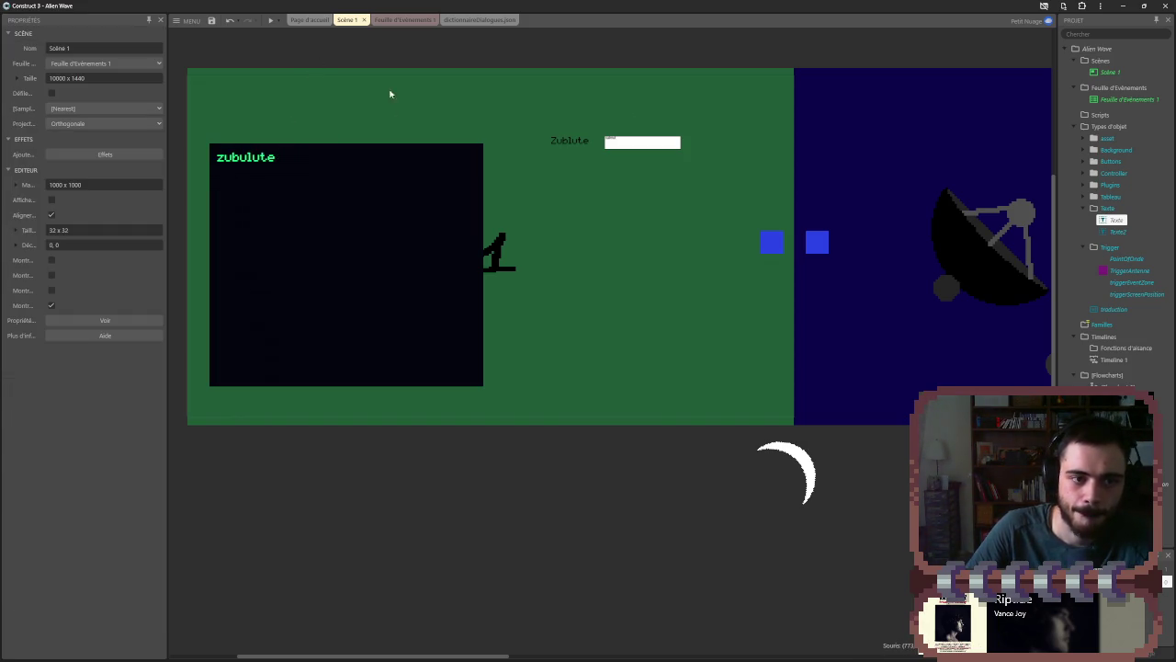
left_click(607, 142)
left_click(270, 19)
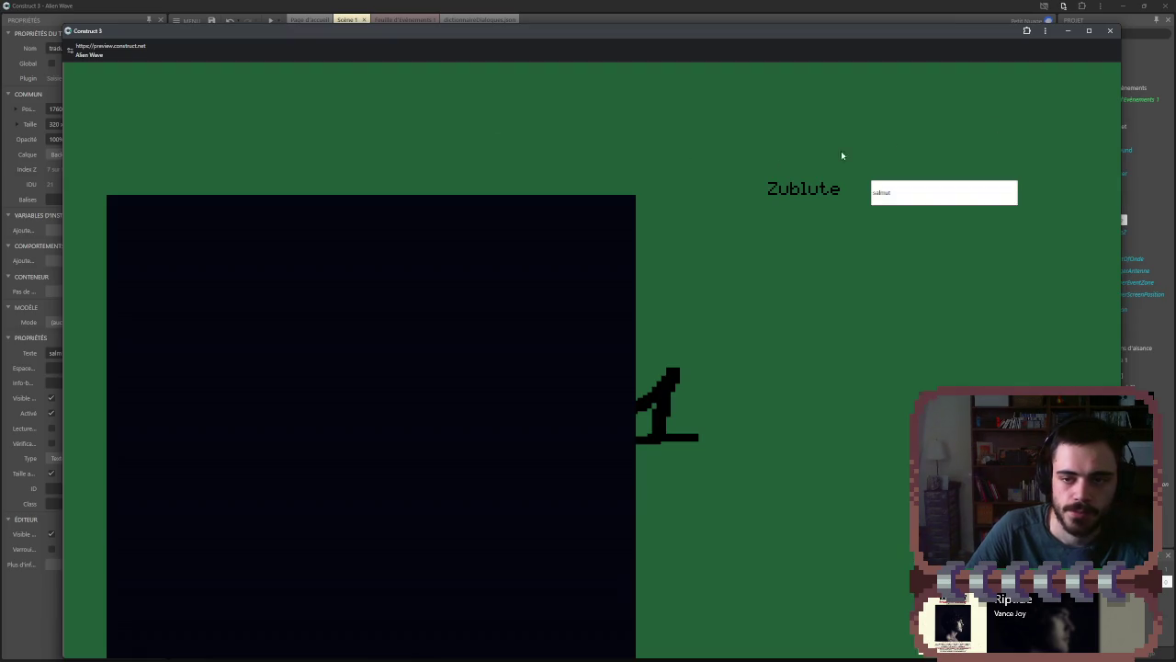
- In the maximized preview, enter 'salut' to display it on screen, then close the preview
left_click(1089, 30)
type("sa")
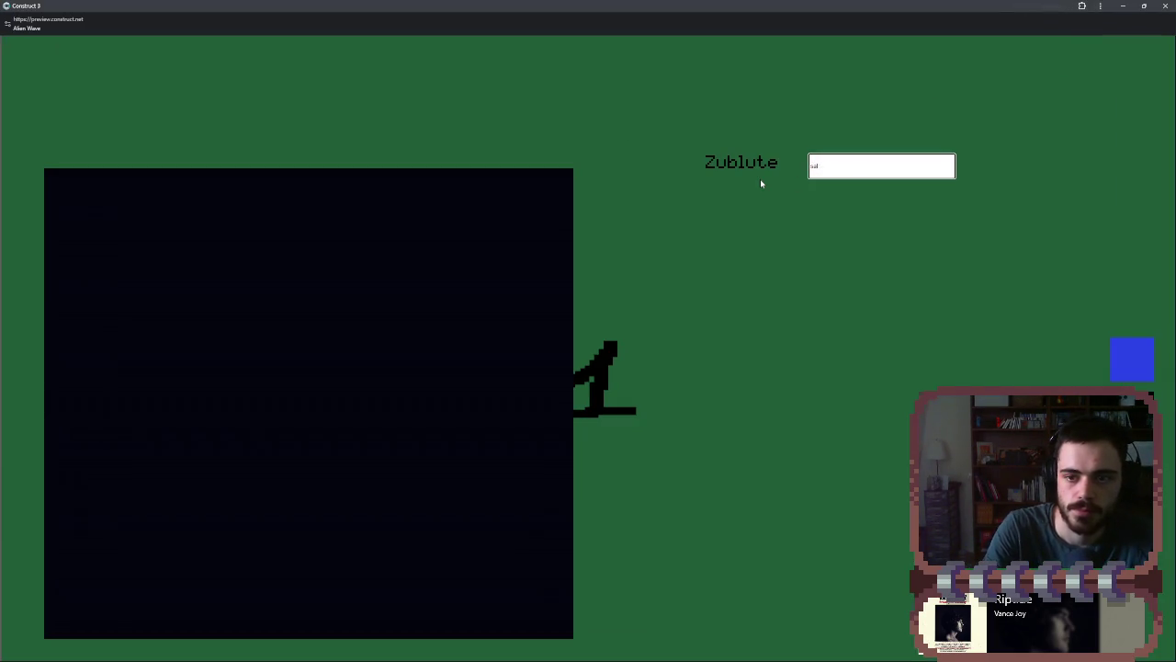
type("lut")
key("Return")
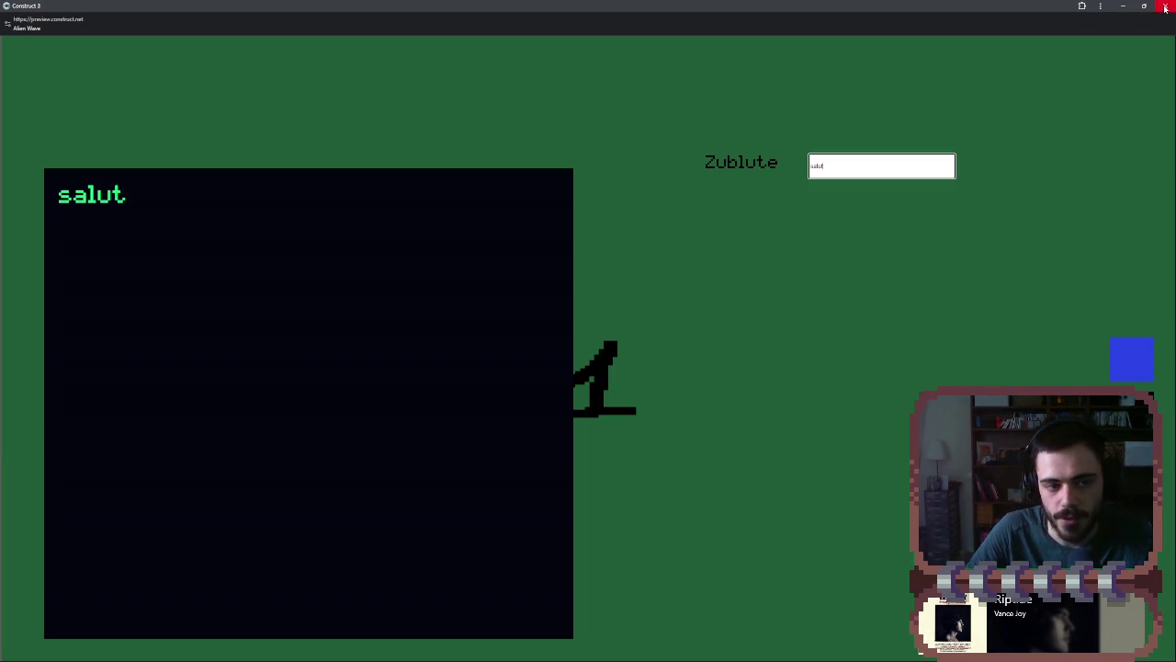
type("sdsj")
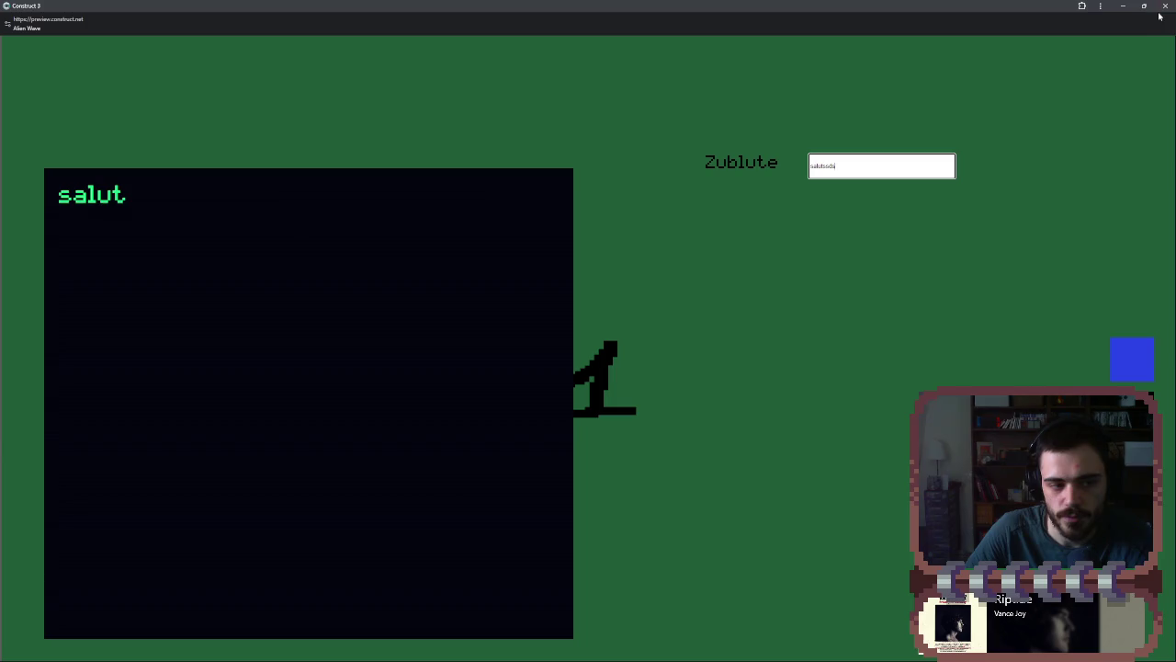
left_click(1165, 6)
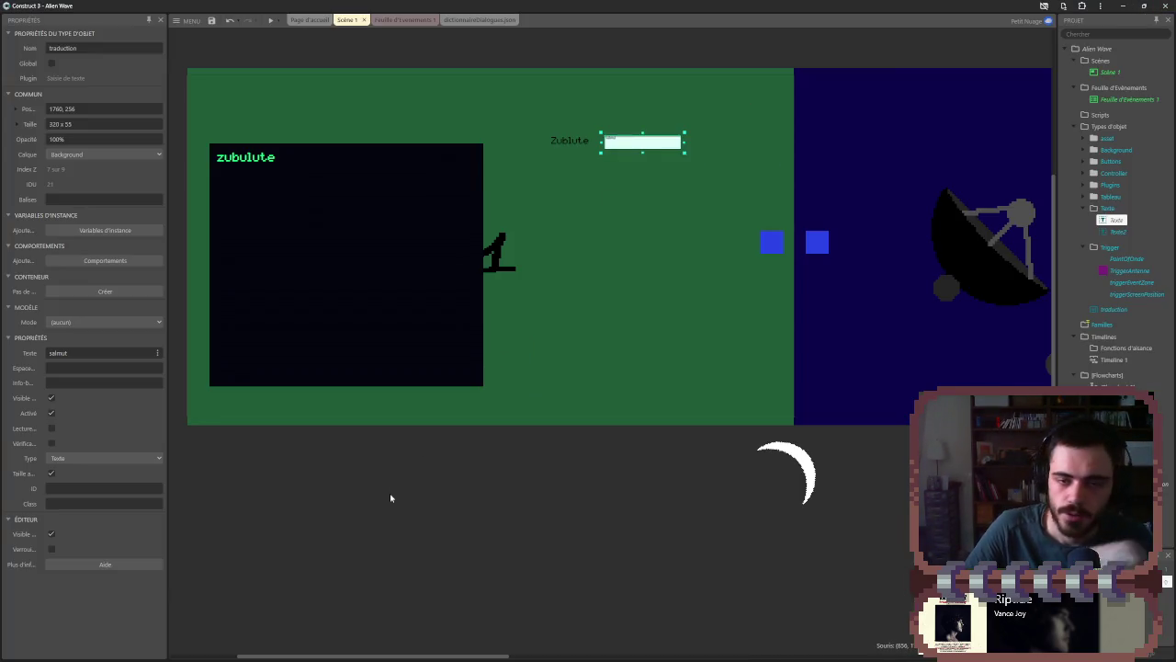
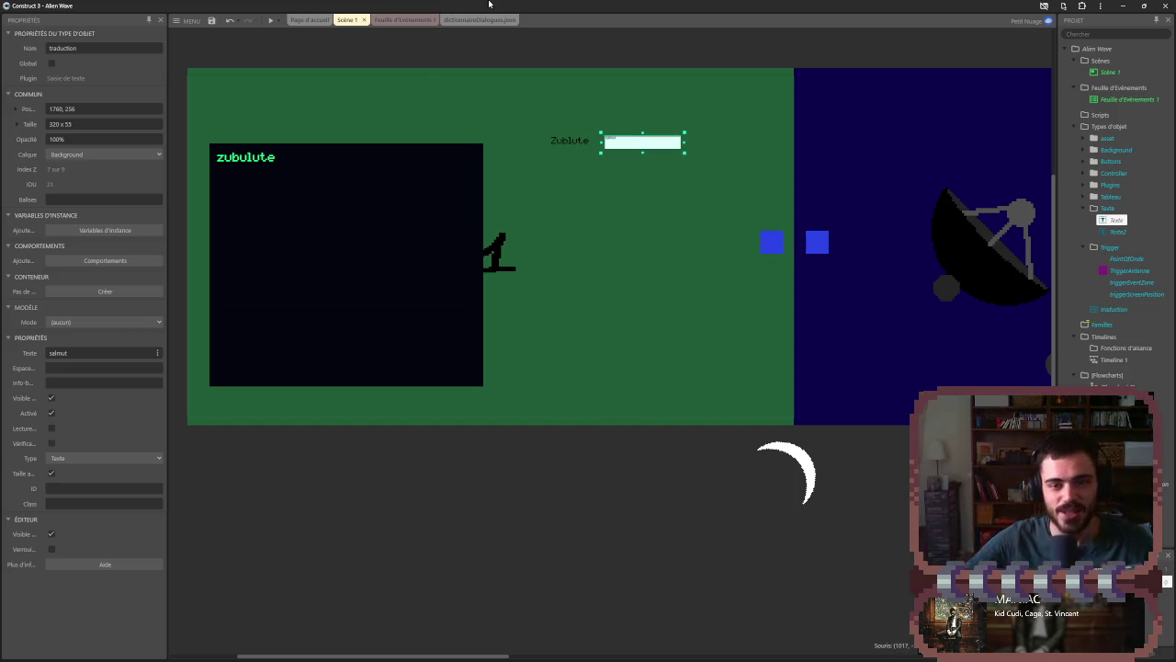
- Pan and zoom across the Alien Wave scene layout, deselecting the text object
mouse_move(559, 568)
left_mouse_down()
mouse_move(315, 585)
mouse_move(381, 487)
left_mouse_up()
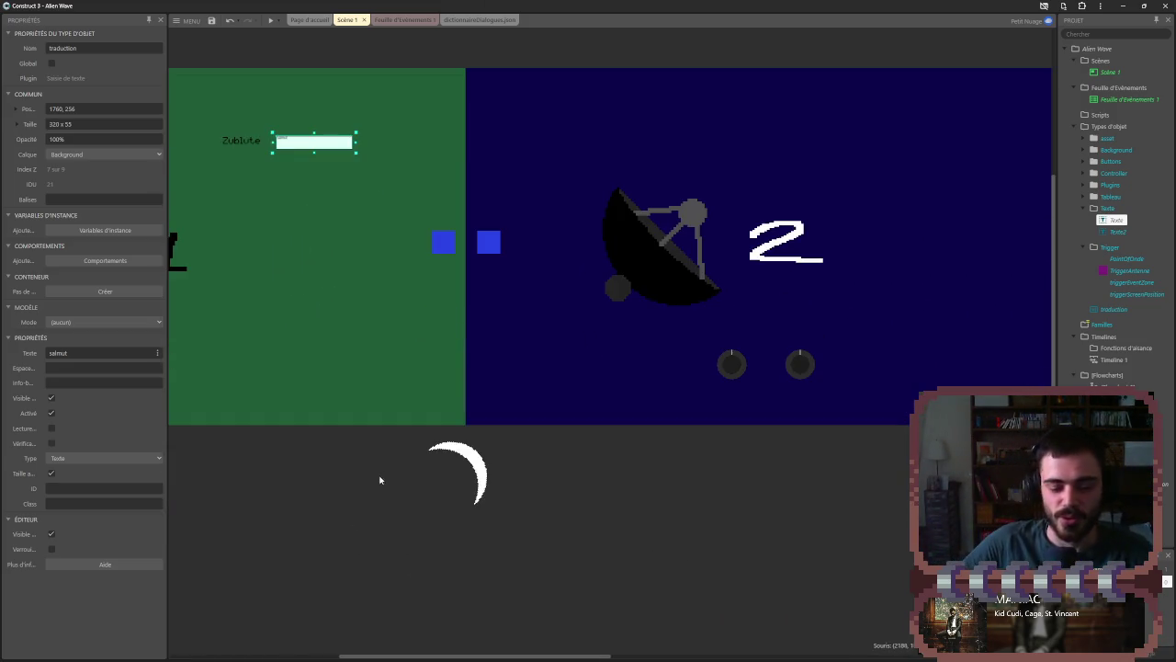
scroll(388, 433, "down", 2)
mouse_move(389, 433)
left_mouse_down()
mouse_move(755, 454)
mouse_move(675, 456)
left_mouse_up()
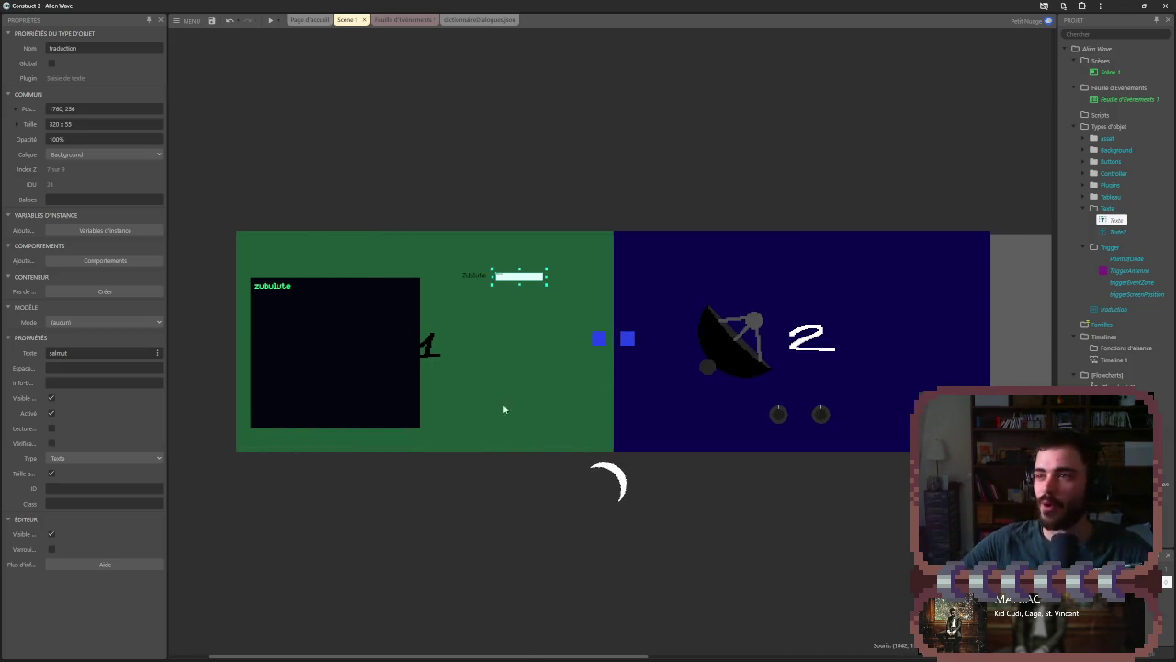
scroll(521, 333, "up", 5)
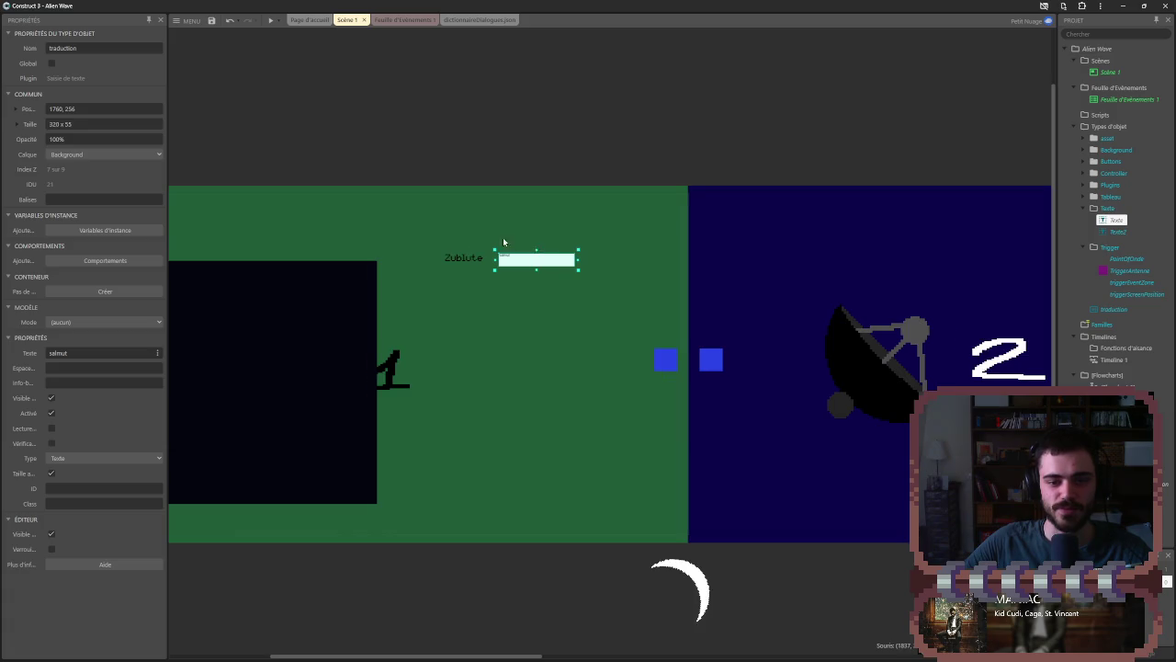
left_click(535, 84)
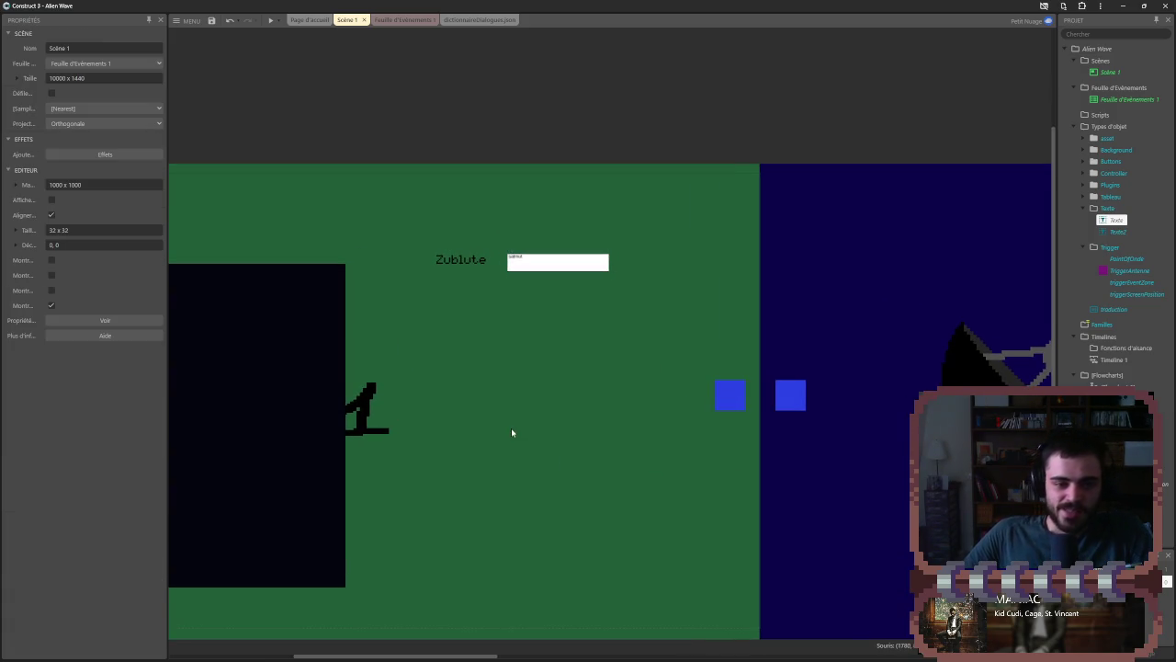
- Bring the blue dish area into view and launch a game preview
scroll(512, 428, "down", 3)
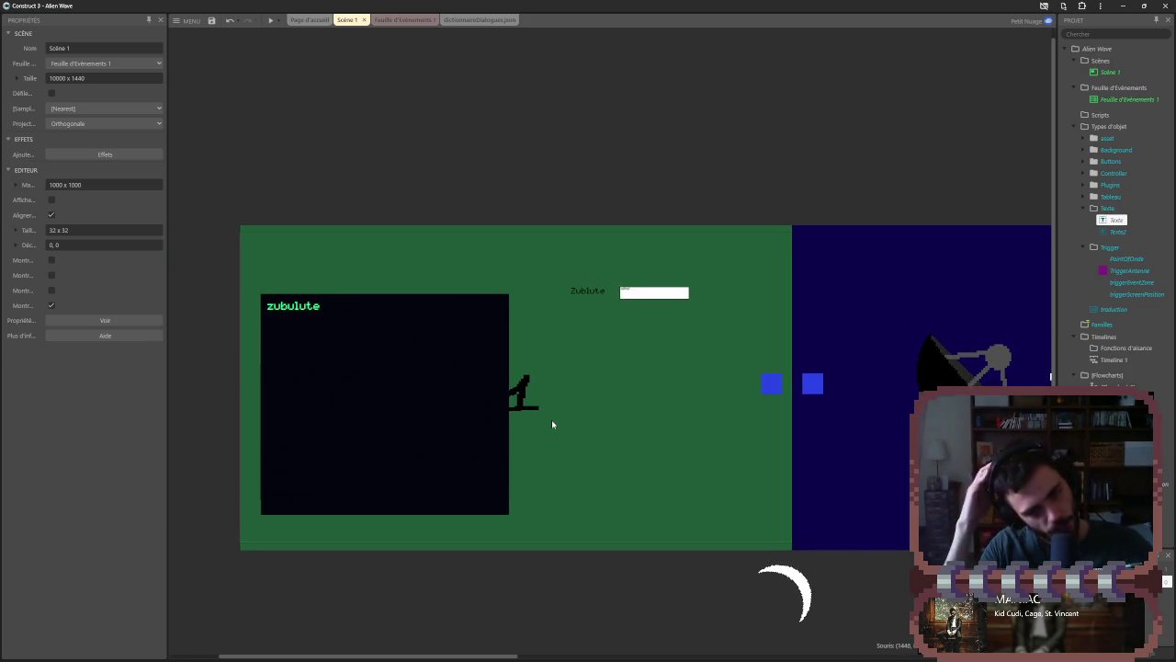
scroll(551, 424, "down", 2)
scroll(549, 418, "up", 2)
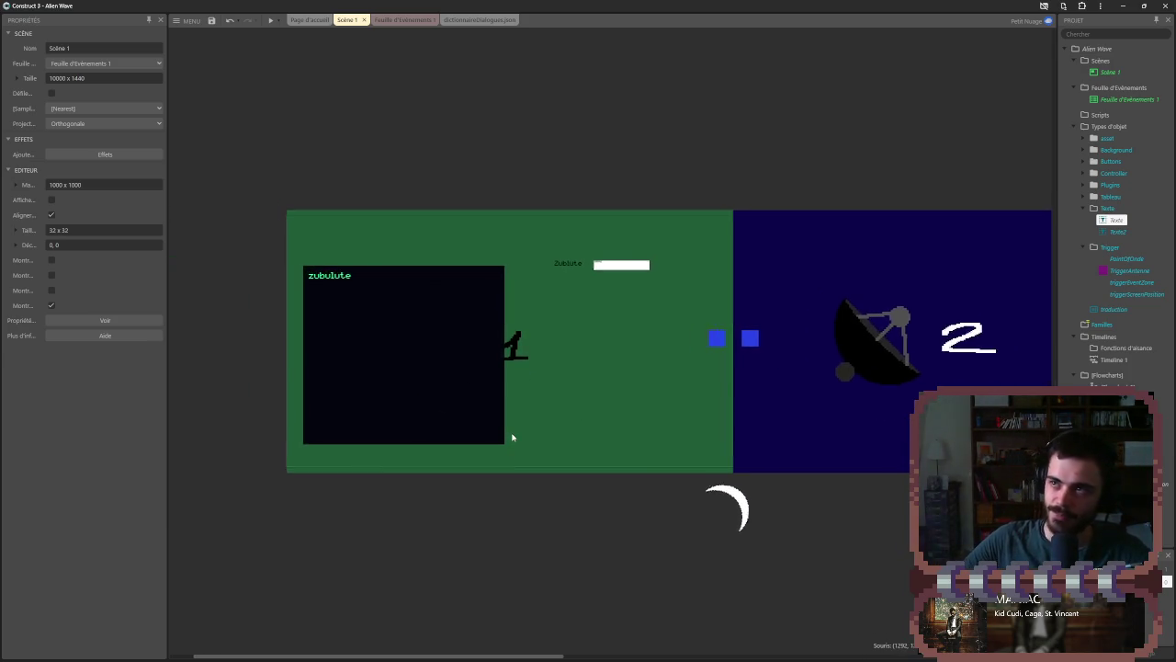
scroll(631, 312, "up", 1)
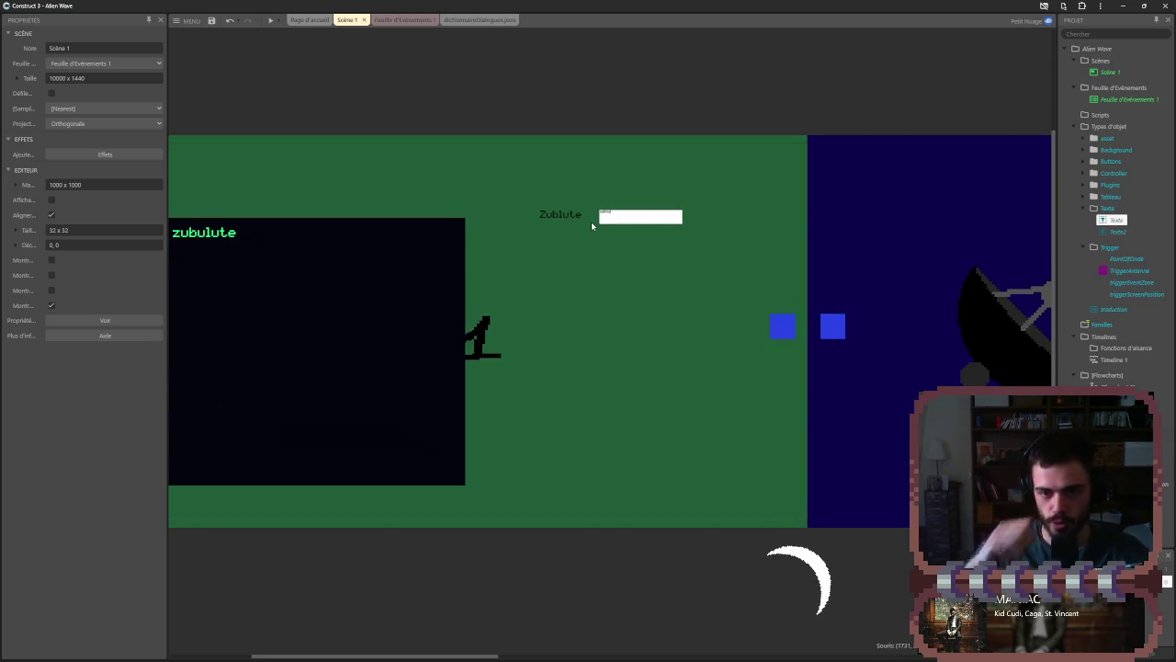
mouse_move(591, 221)
left_mouse_down()
mouse_move(466, 212)
mouse_move(591, 196)
left_mouse_up()
left_click_drag(431, 383, 244, 352)
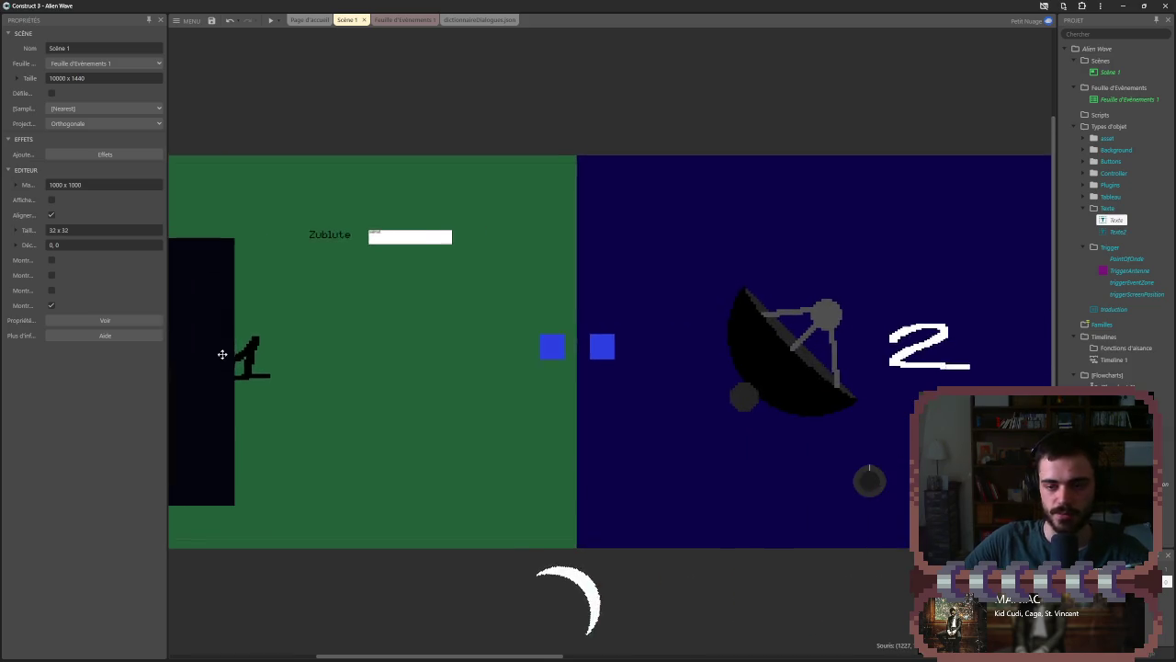
left_click(267, 20)
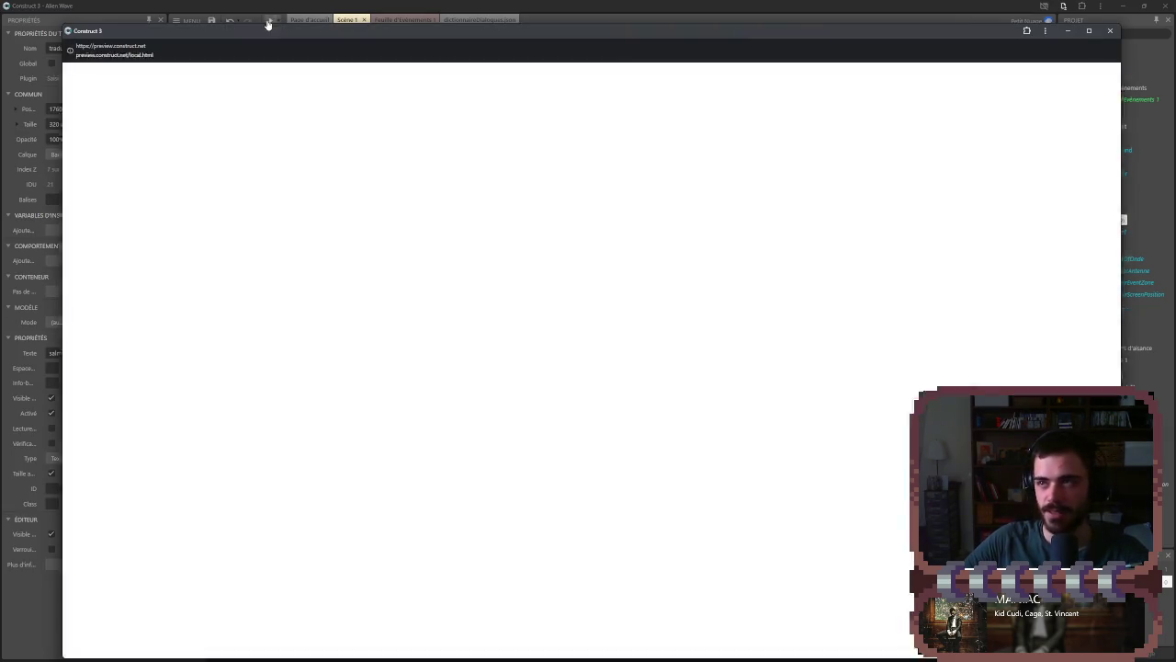
- Maximize the preview, replace the name with 'salut', and advance to level 2
left_click(1087, 31)
left_click_drag(861, 165, 735, 172)
key("BackSpace")
type("sal")
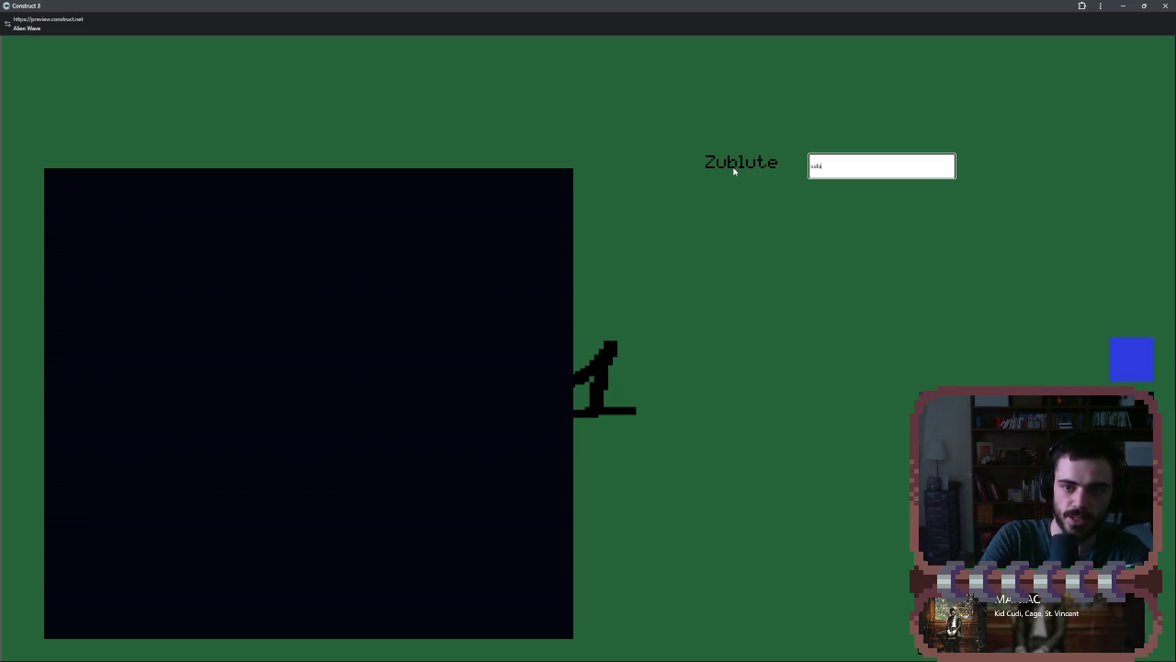
type("ut")
key("Return")
left_click(772, 222)
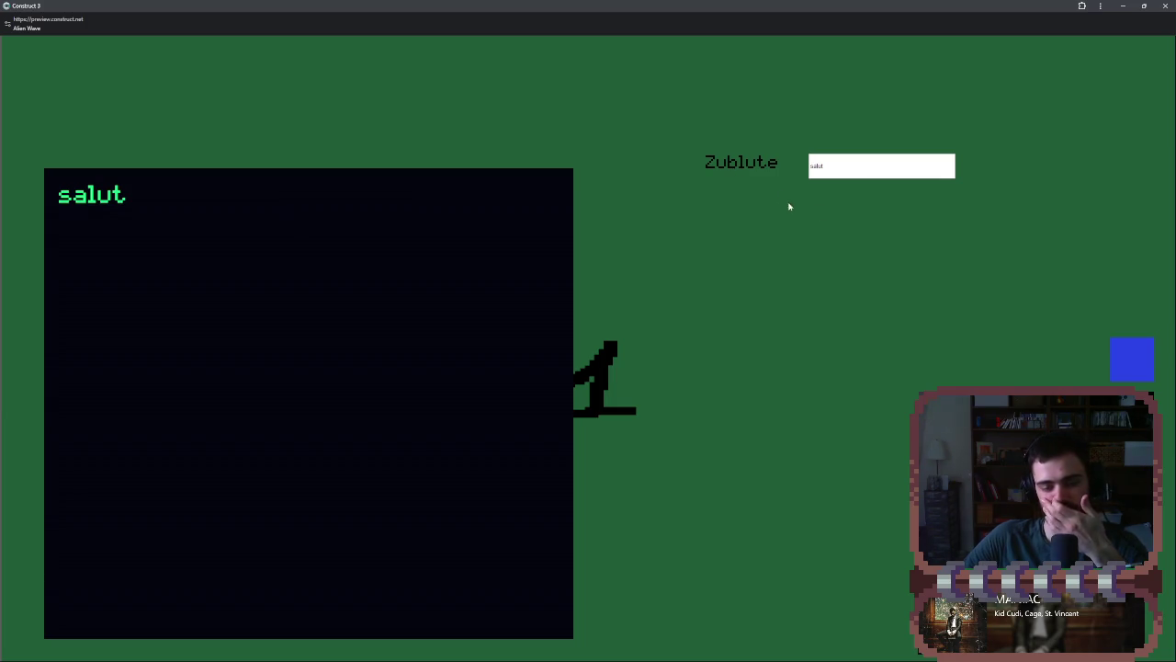
left_click(1150, 362)
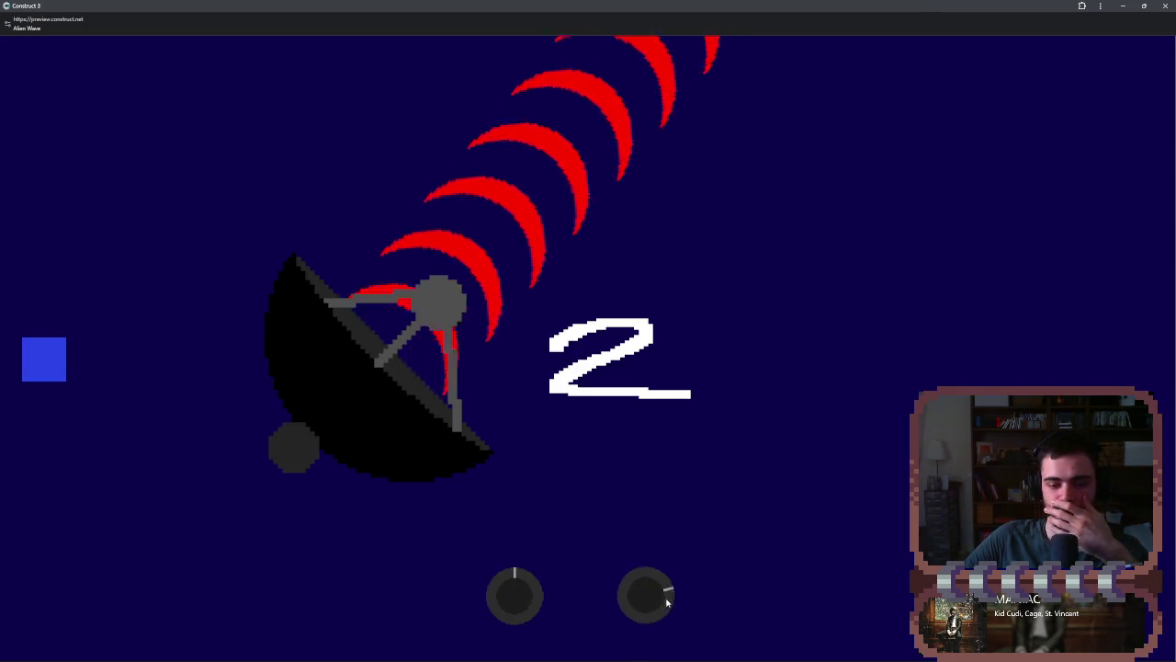
- Turn the left knob and scroll the knobs to rotate the dish until the waves go green
mouse_move(537, 608)
left_mouse_down()
mouse_move(529, 580)
mouse_move(513, 582)
left_mouse_up()
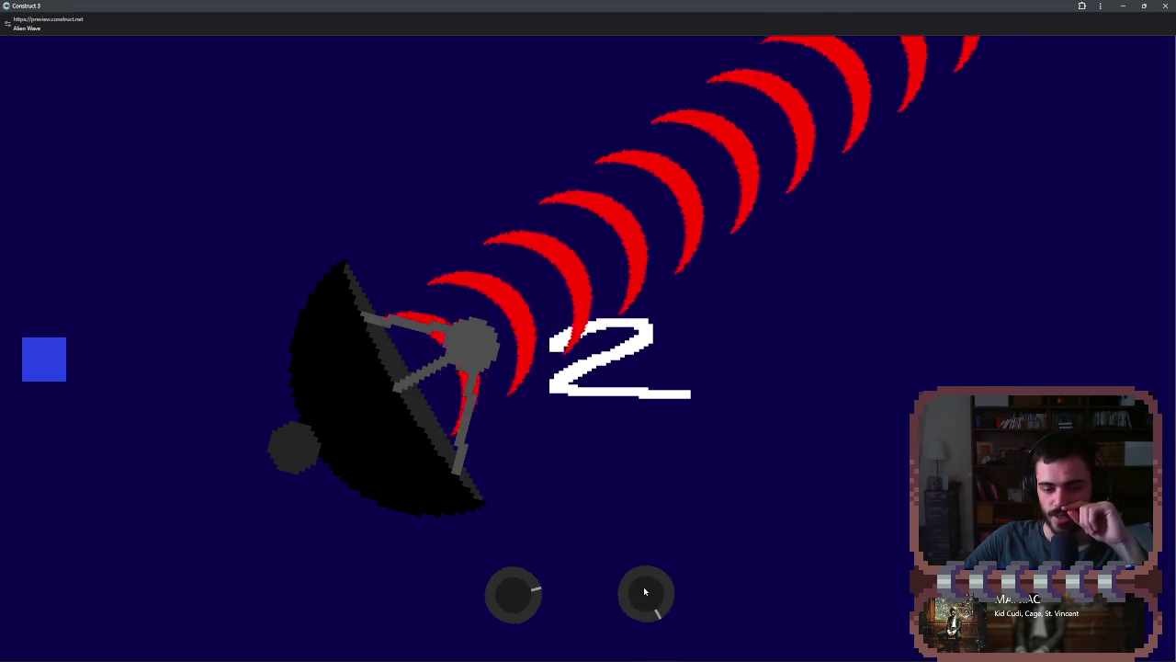
left_click_drag(519, 590, 516, 588)
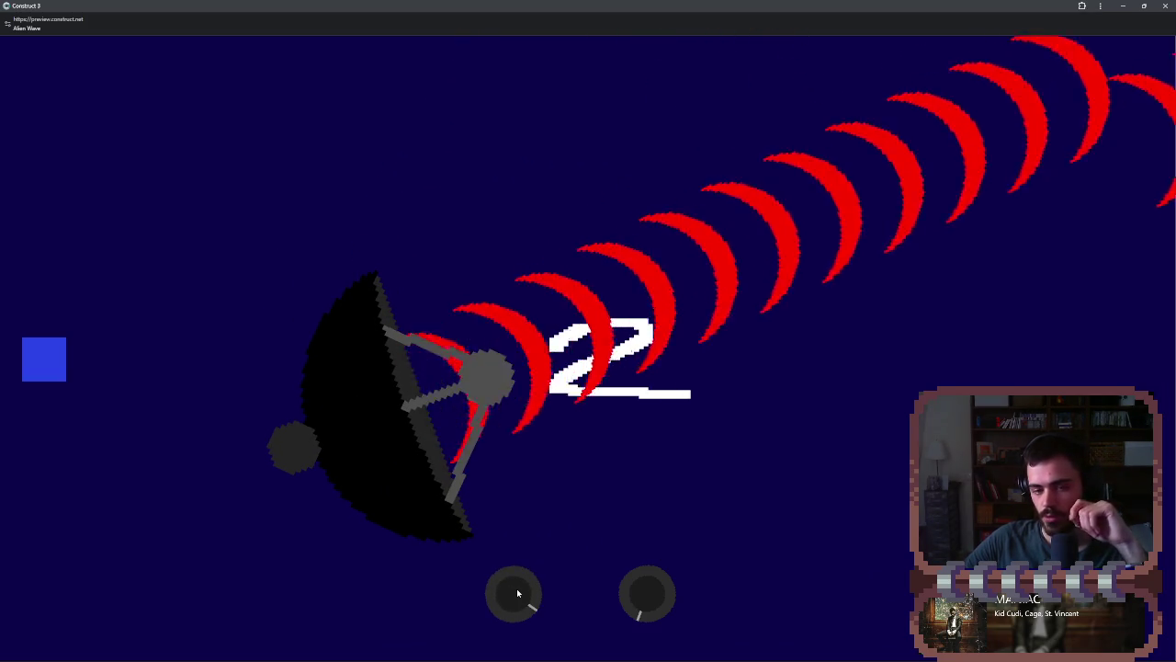
scroll(516, 592, "up", 3)
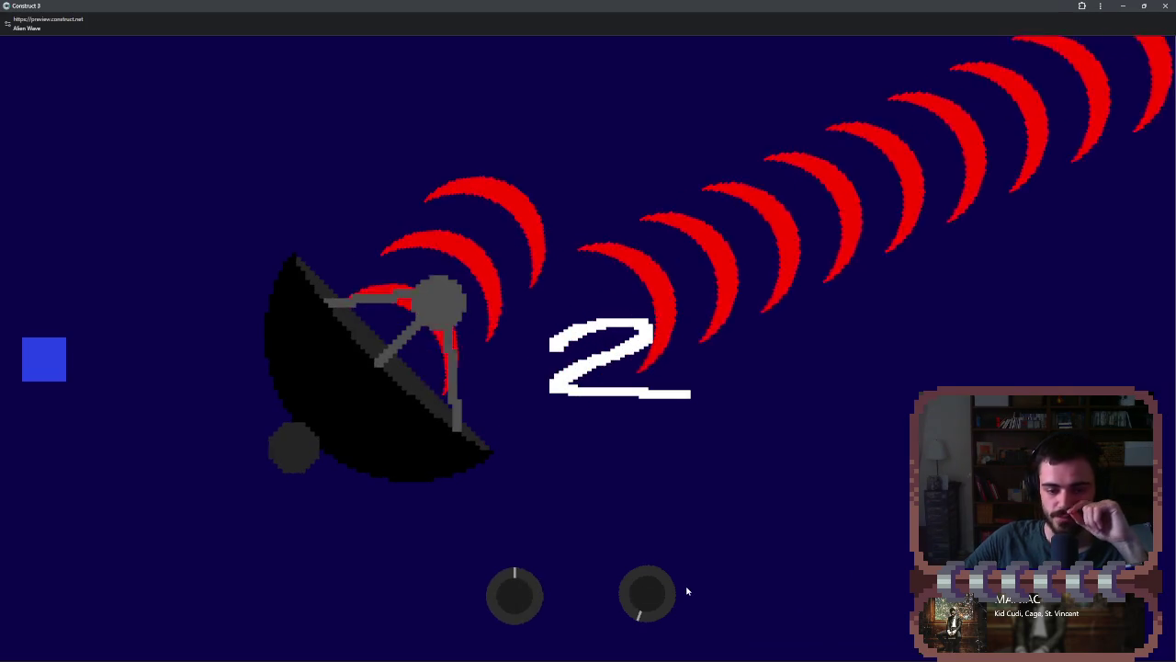
scroll(647, 598, "up", 3)
scroll(647, 598, "up", 5)
scroll(647, 598, "up", 5)
scroll(649, 602, "up", 10)
scroll(648, 602, "up", 5)
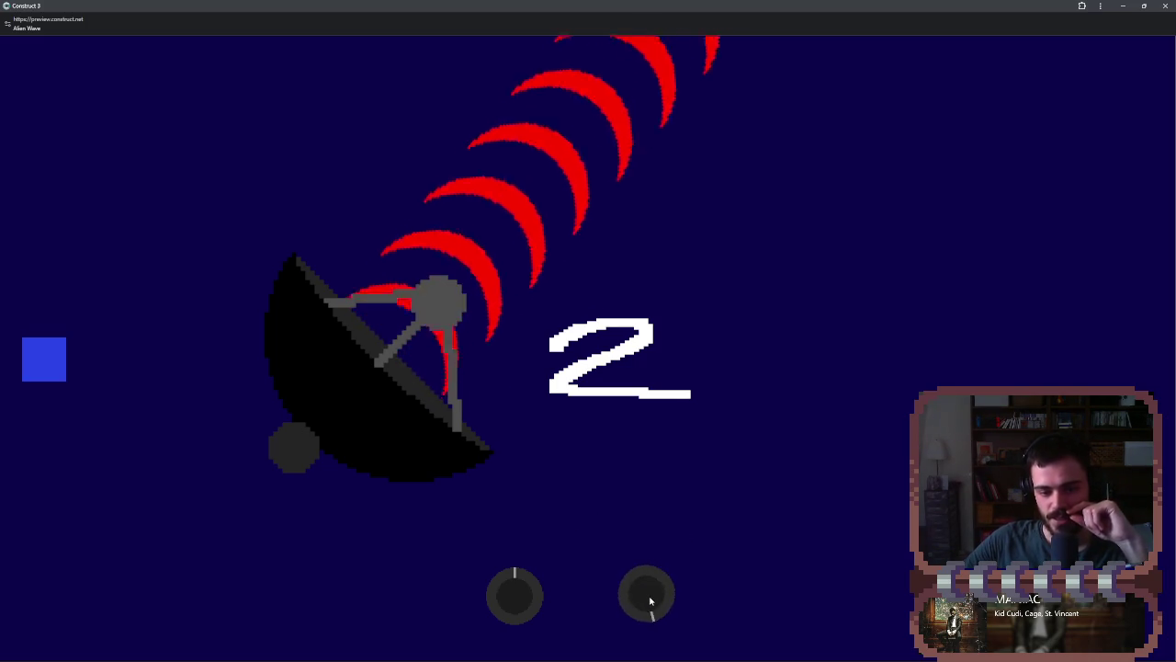
scroll(650, 593, "up", 5)
scroll(649, 597, "up", 5)
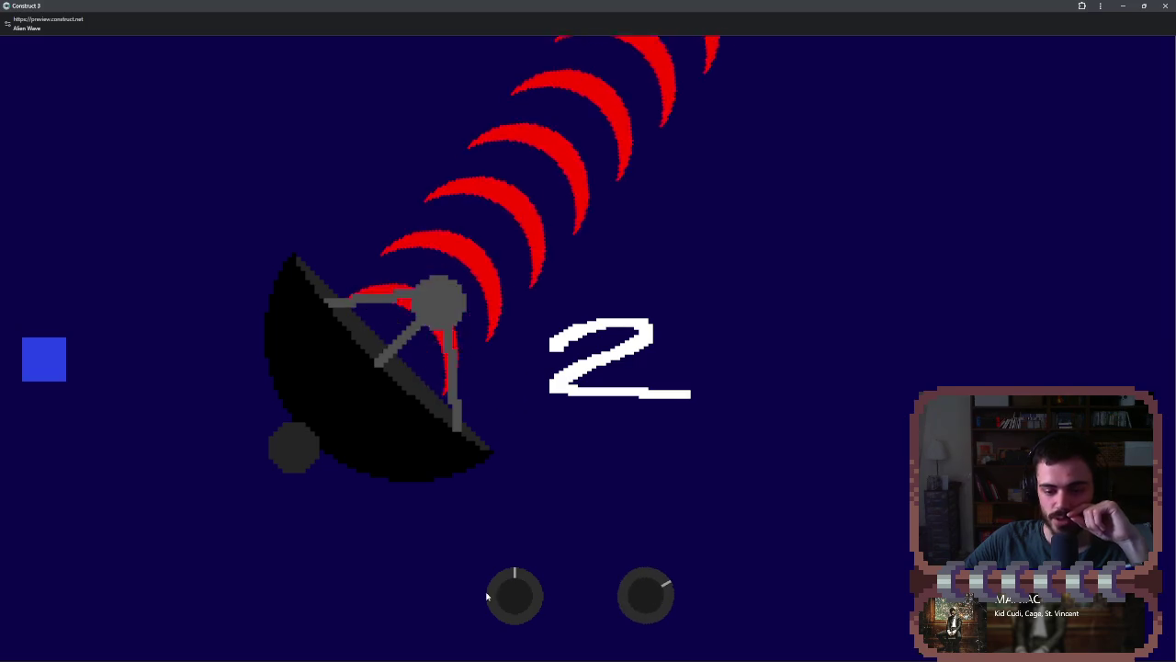
scroll(527, 597, "up", 5)
scroll(528, 598, "up", 5)
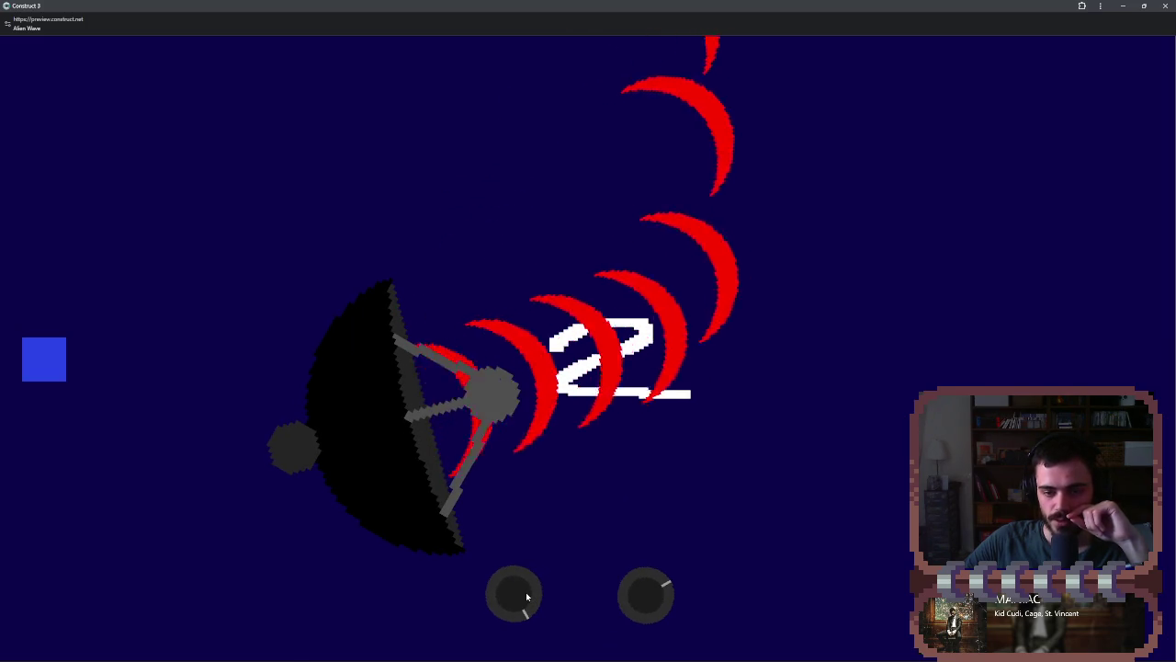
scroll(648, 586, "down", 5)
scroll(650, 579, "up", 4)
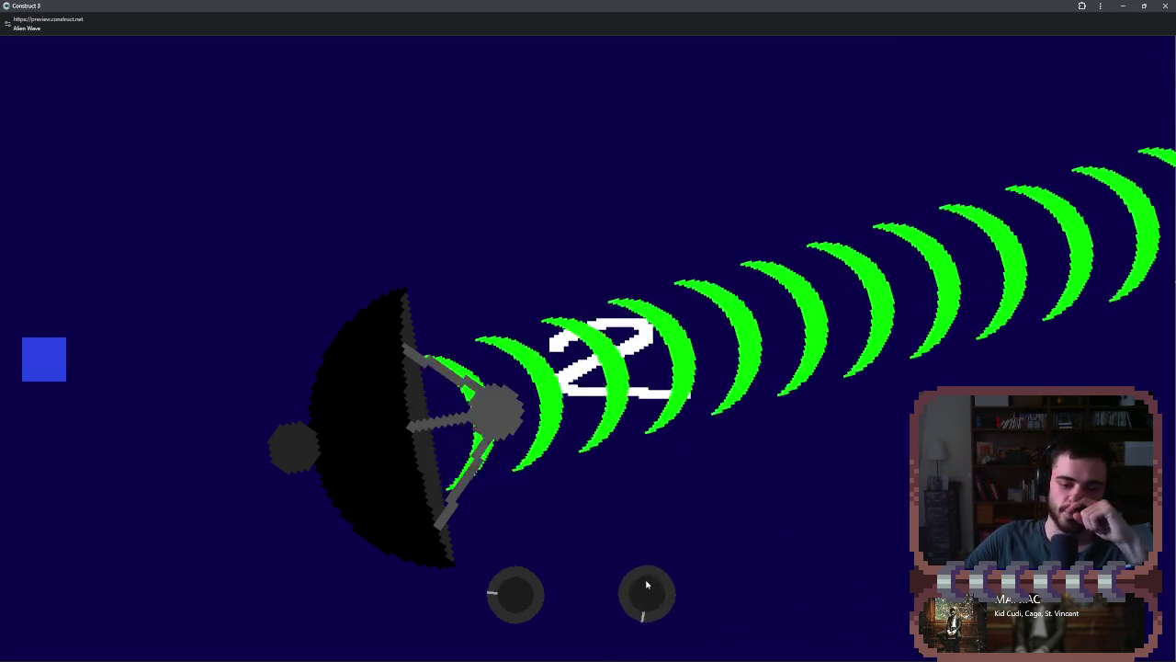
scroll(654, 579, "up", 1)
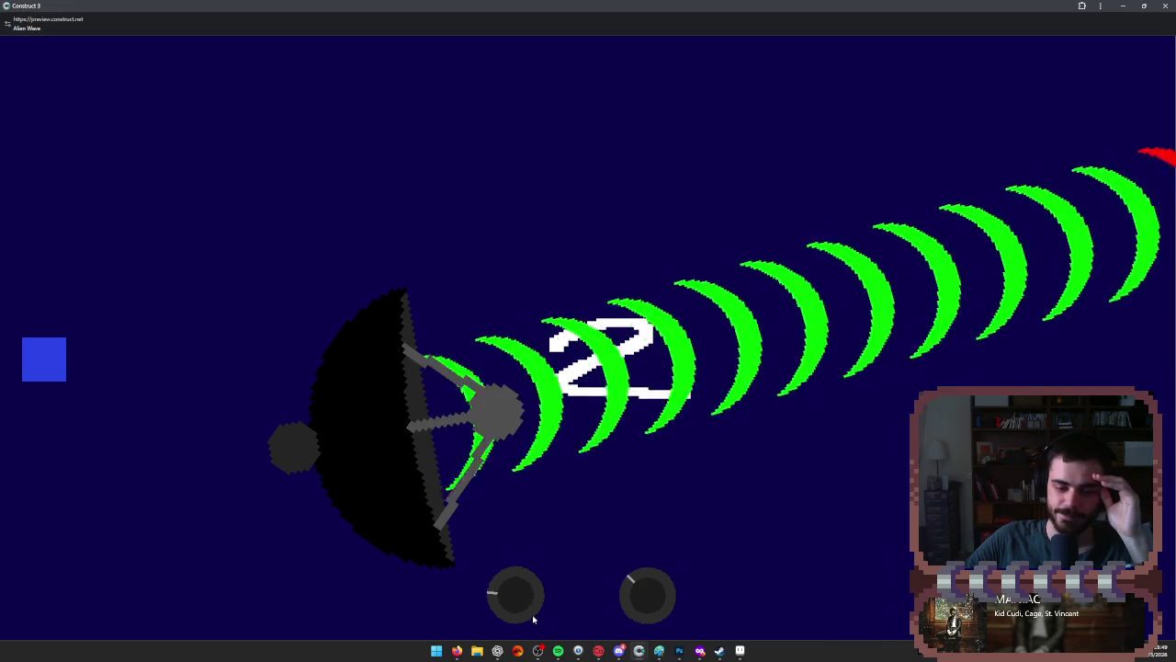
scroll(520, 606, "up", 1)
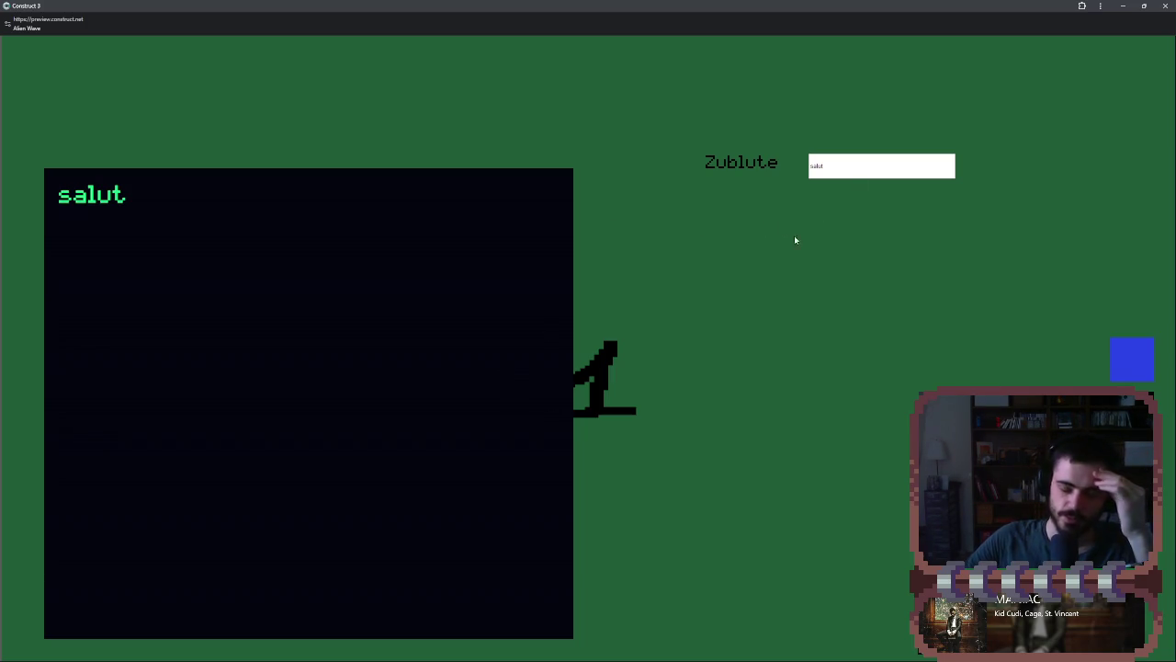
- Switch between the green and dish levels, then turn both knobs to re-aim the dish
left_click(1127, 371)
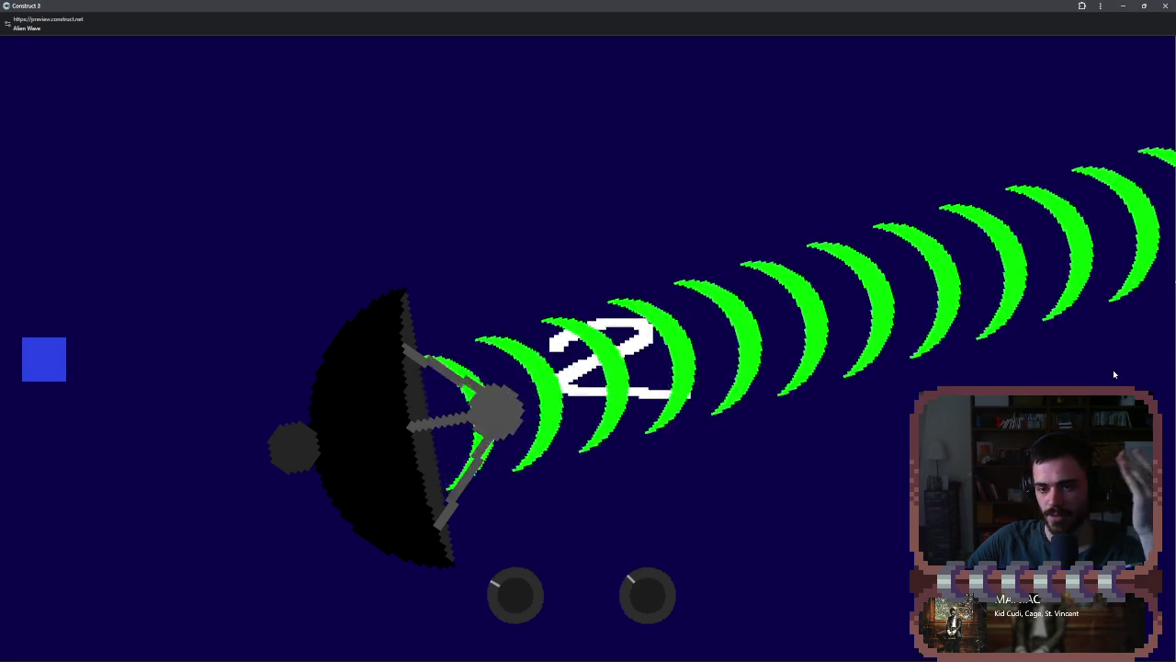
left_click(50, 379)
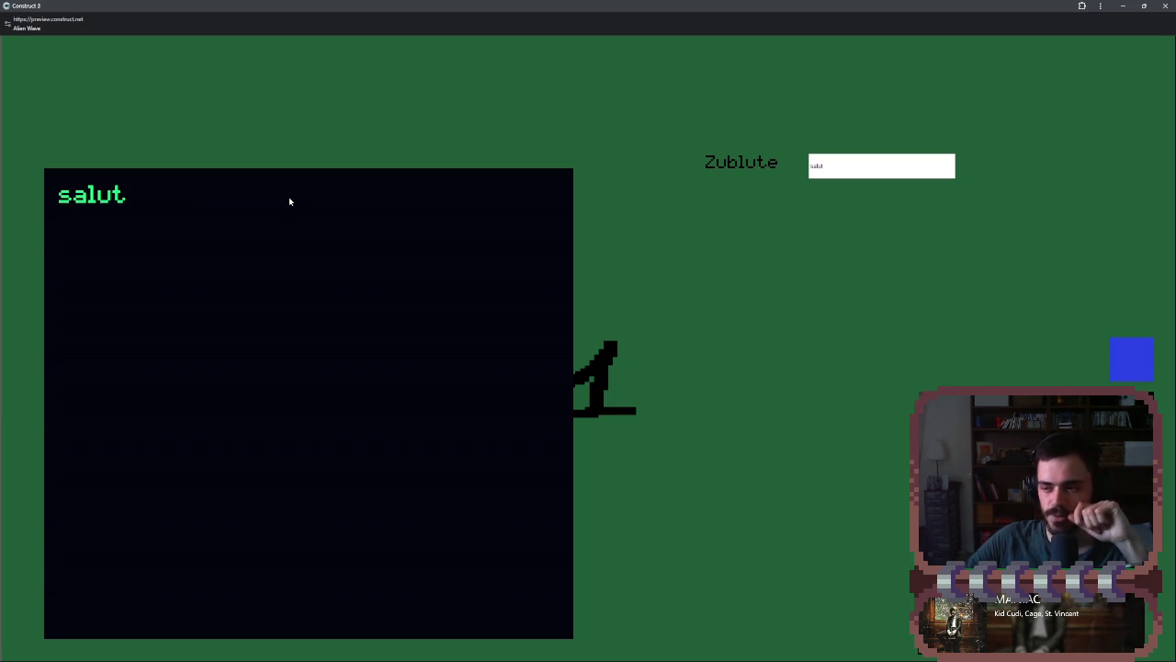
left_click(1111, 353)
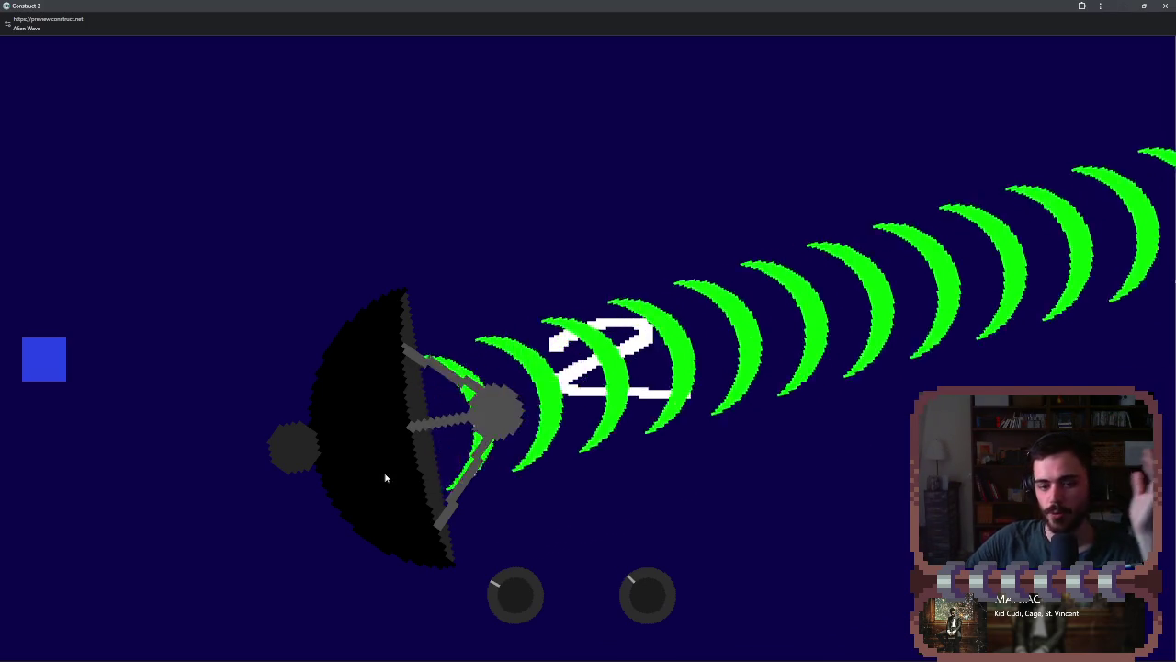
left_click_drag(501, 577, 533, 582)
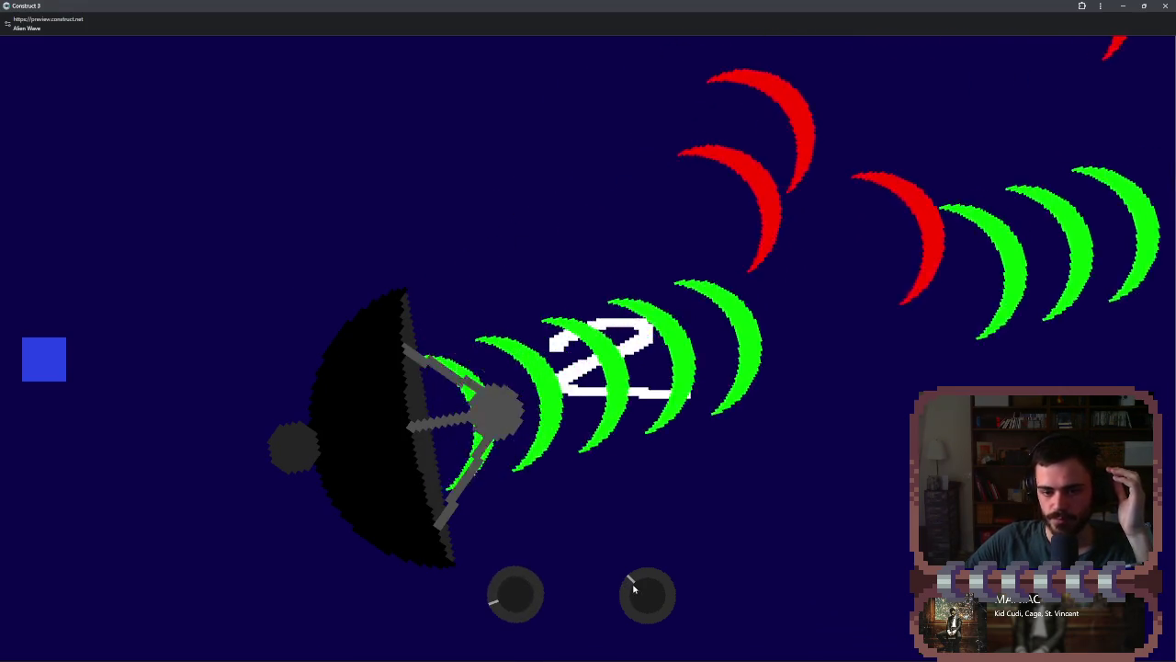
left_click_drag(638, 600, 637, 598)
left_click(637, 599)
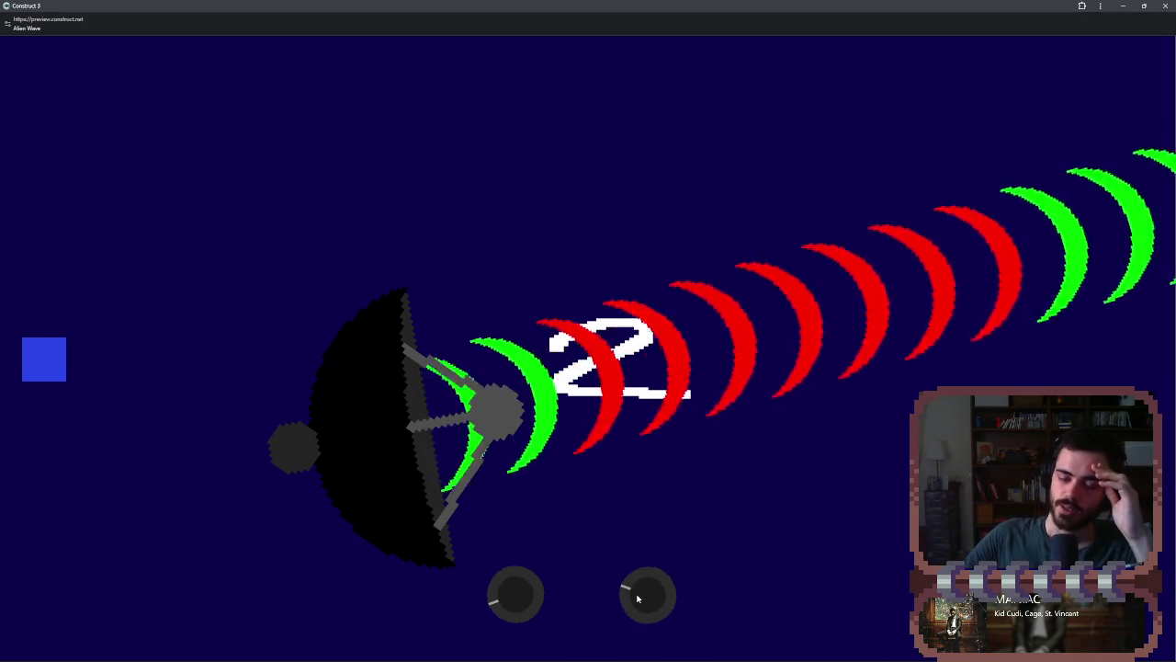
left_click(502, 618)
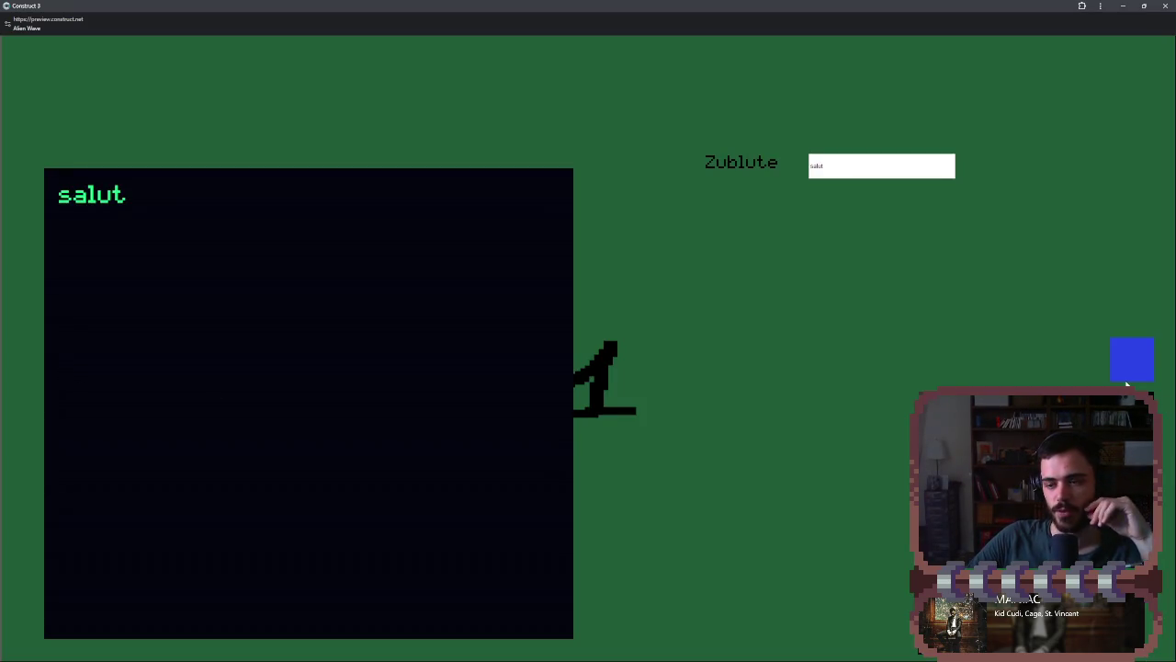
- Swing the dish off target with the right knob so the waves turn red, then close the preview
left_click(1129, 370)
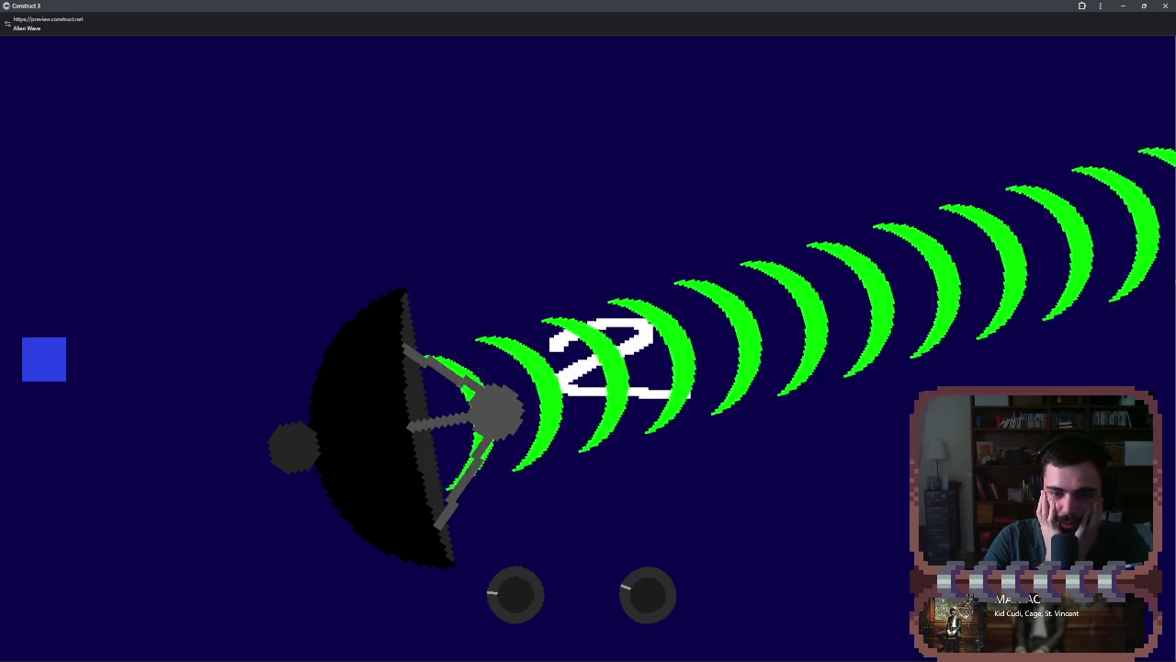
mouse_move(661, 599)
left_mouse_down()
mouse_move(654, 586)
mouse_move(644, 595)
left_mouse_up()
mouse_move(676, 657)
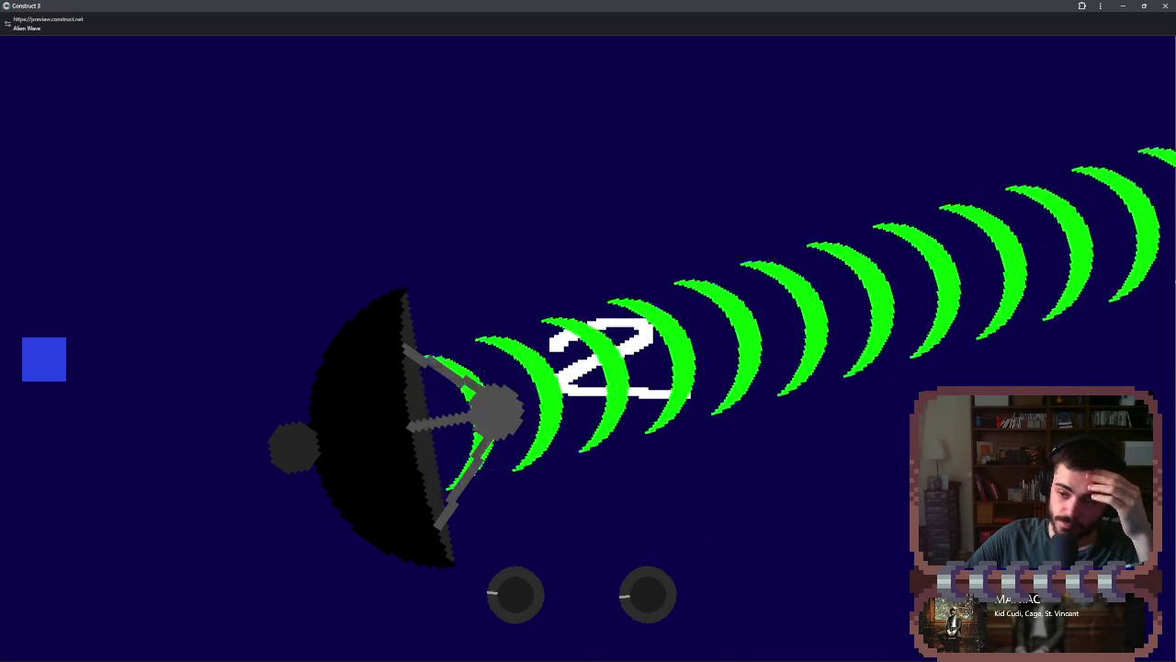
scroll(498, 586, "up", 5)
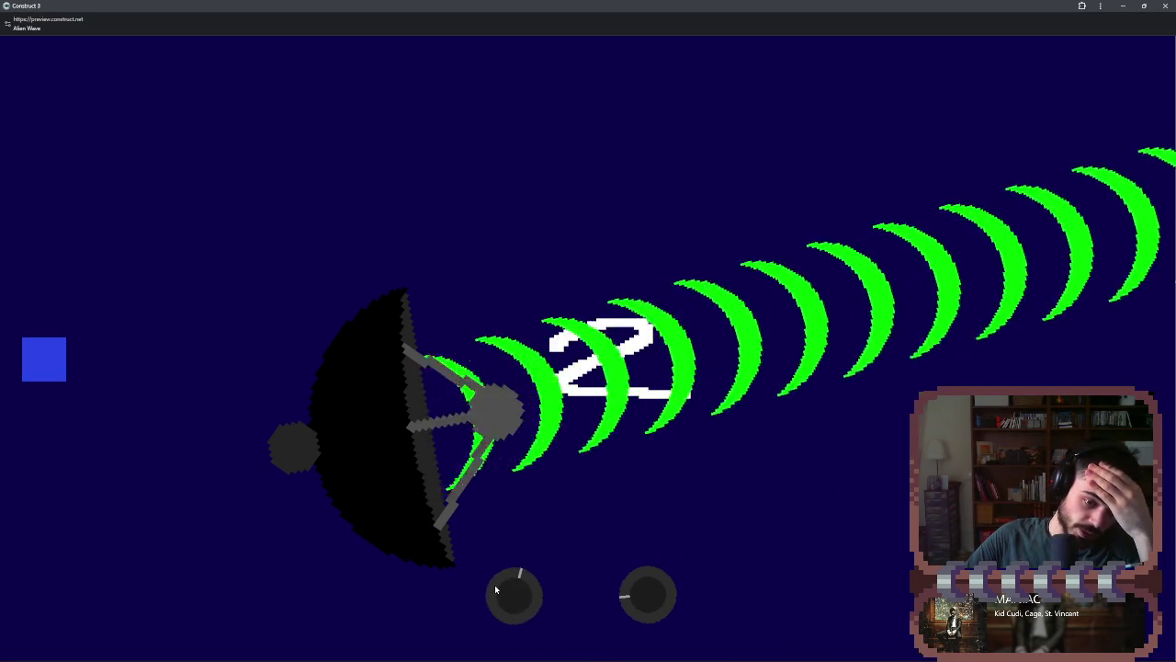
scroll(500, 588, "up", 1)
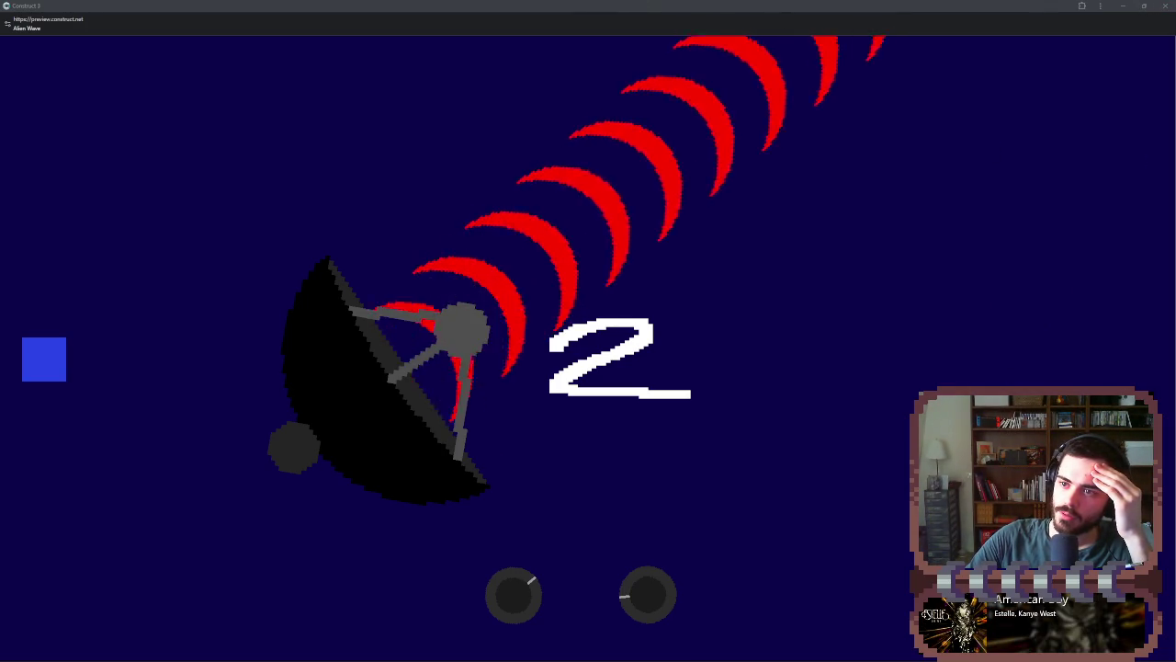
left_click(1163, 5)
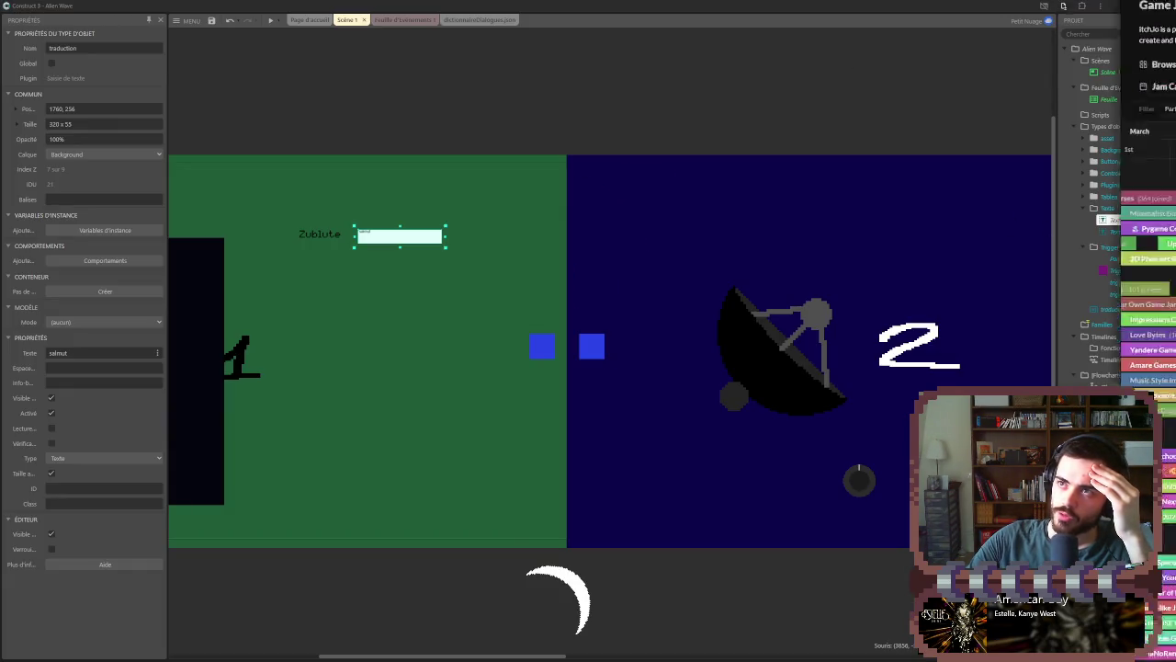
- Leave Construct 3 for the browser's Twitch stream manager tab
left_click(1123, 6)
left_click(41, 10)
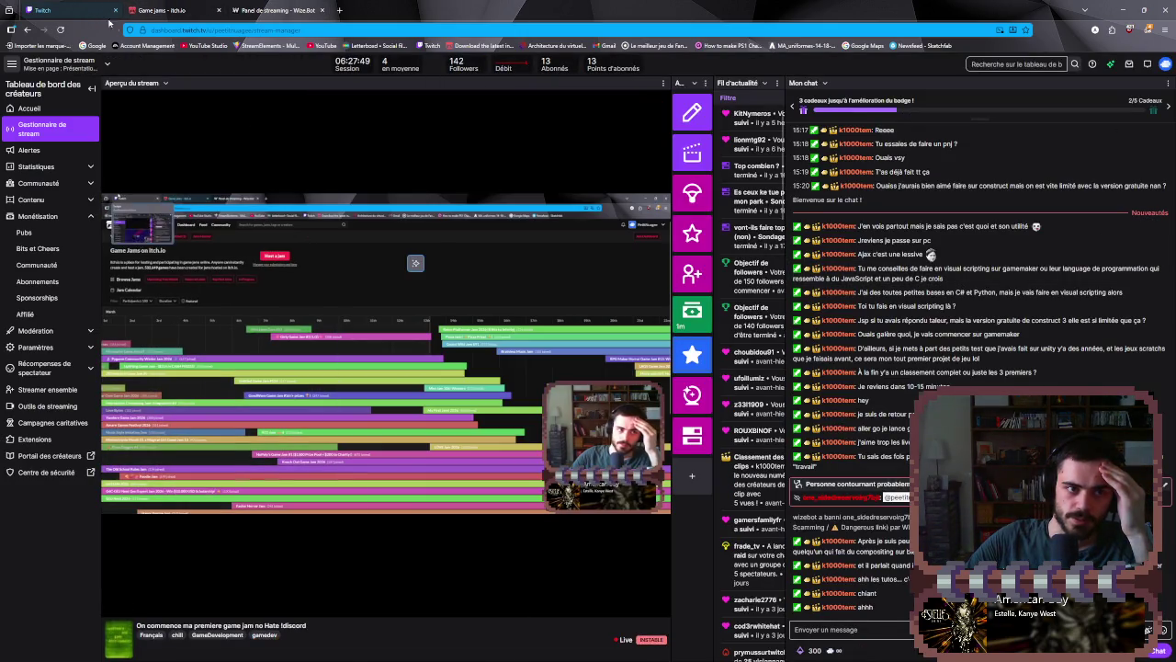
- Go to itch.io's Jams Joined, open My First Jam! 2026, and show its 5 entries
left_click(191, 4)
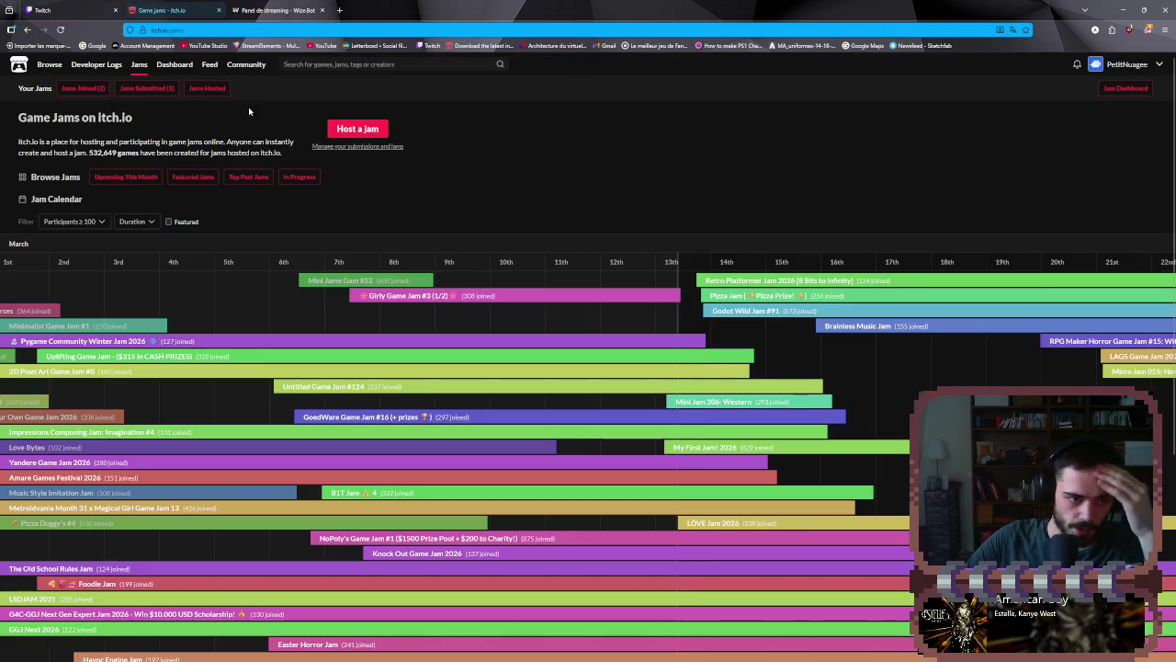
left_click(97, 87)
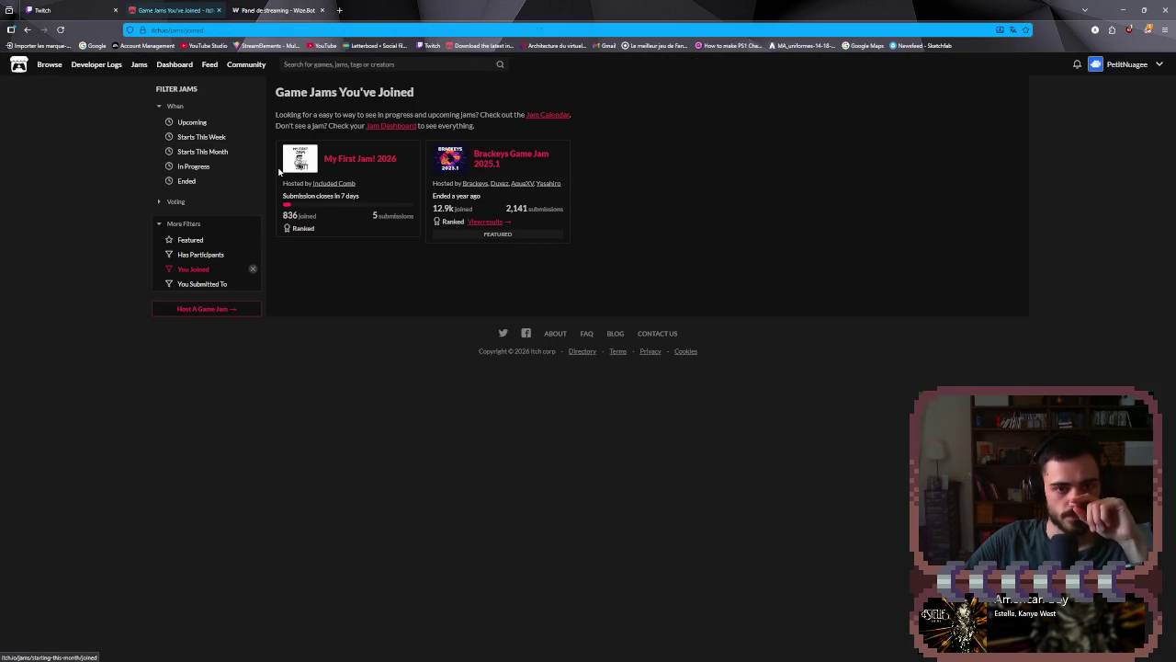
left_click(352, 161)
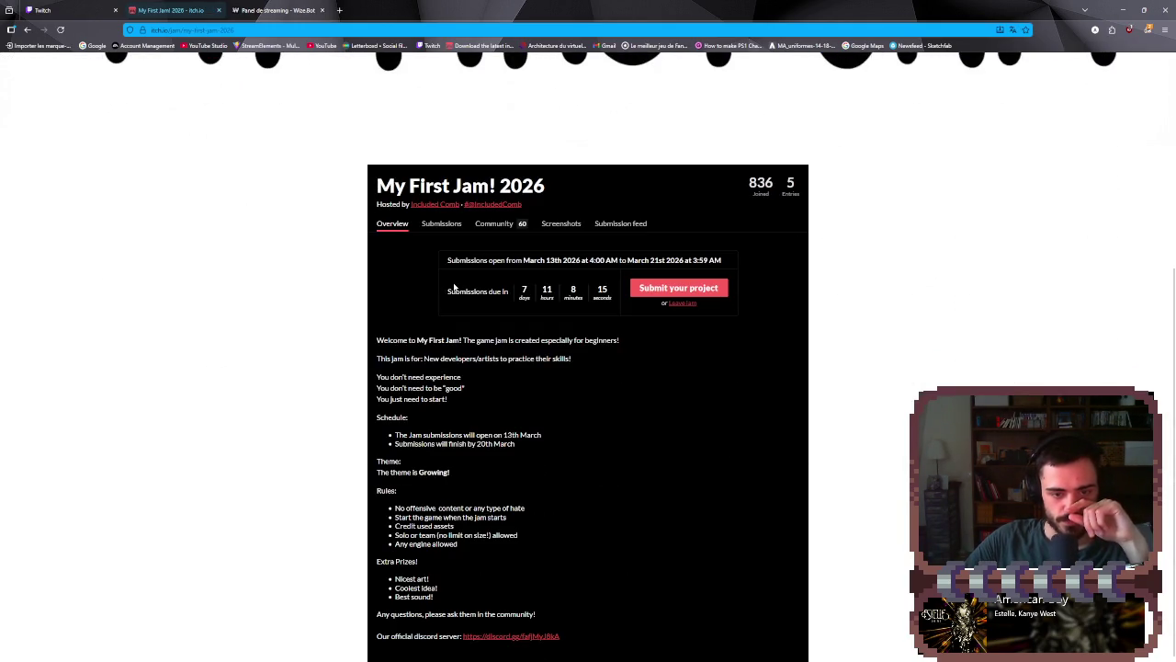
double_click(533, 297)
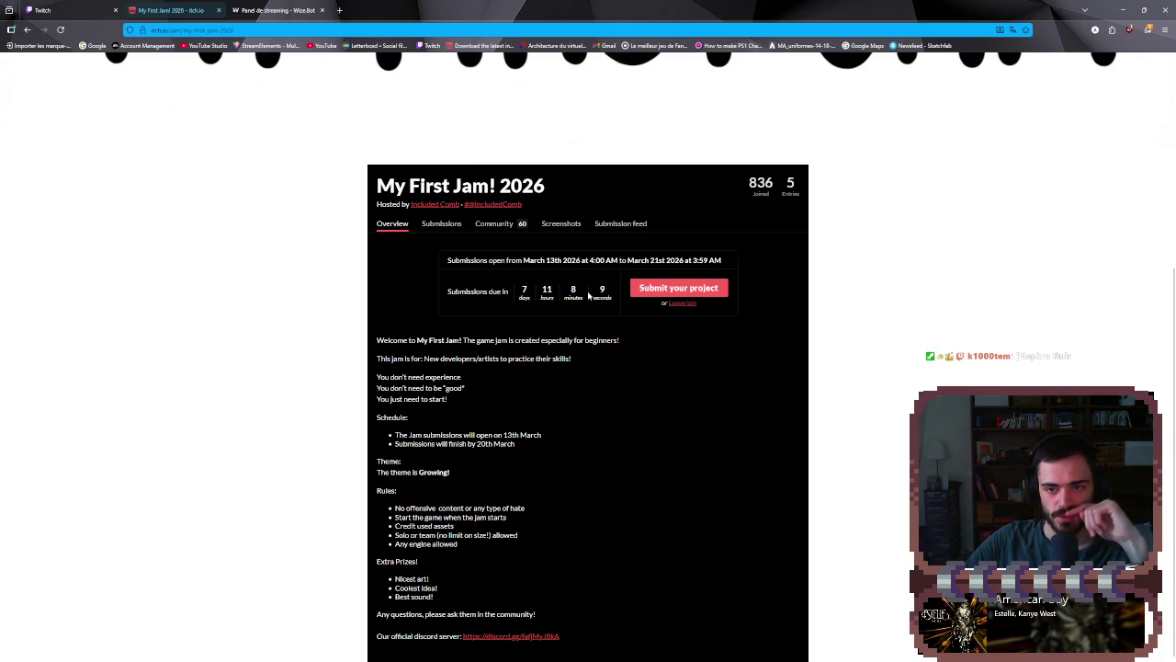
left_click(791, 188)
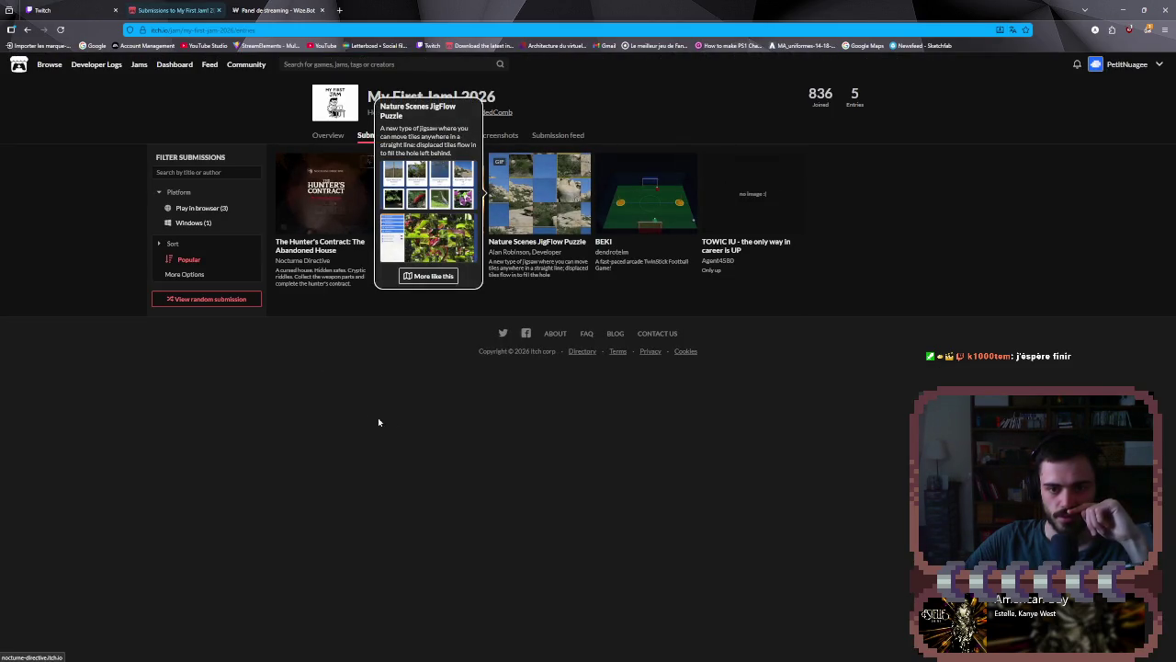
- View The Hunter's Contract entry and its first screenshot, then return to the submissions list
left_click(337, 223)
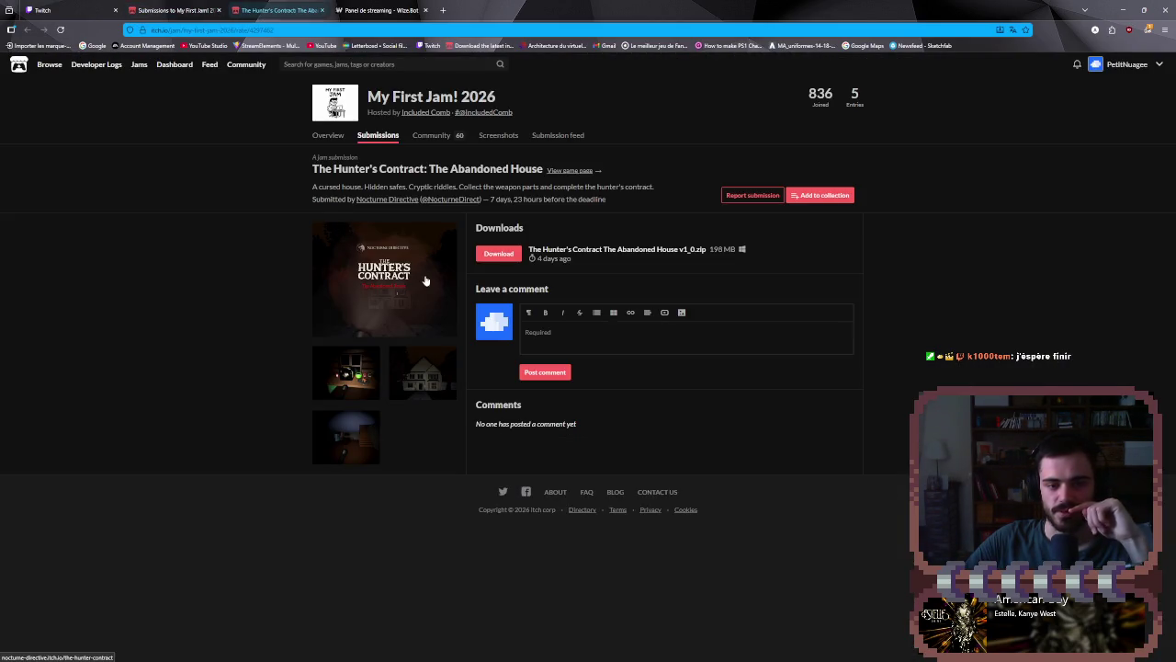
left_click(349, 379)
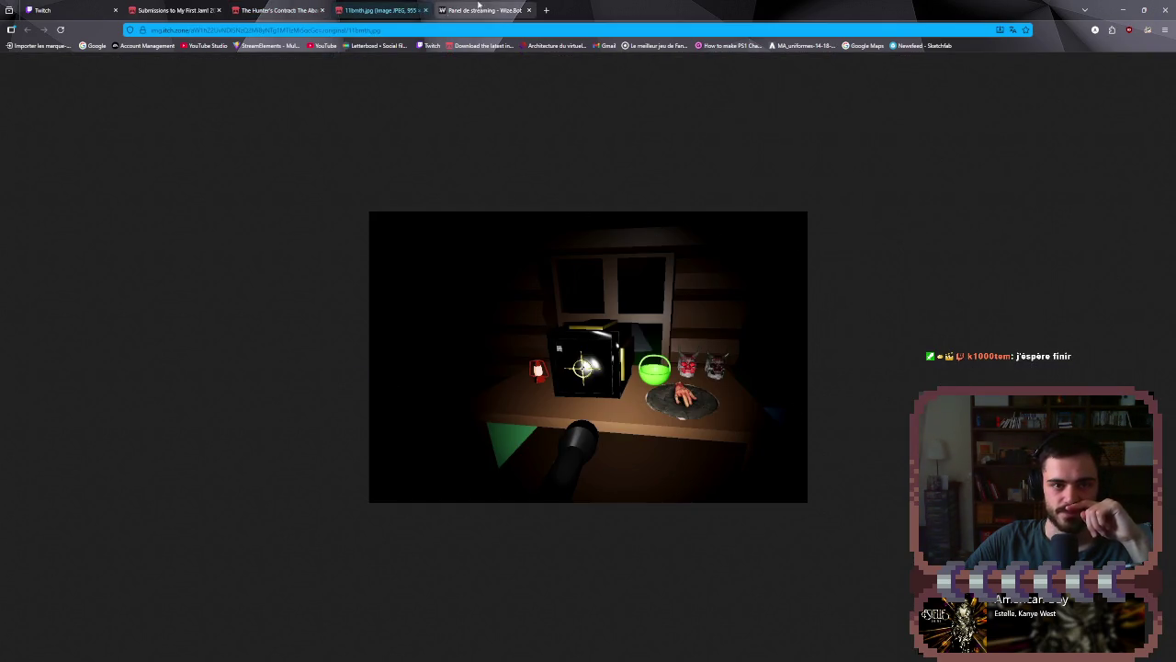
left_click(425, 12)
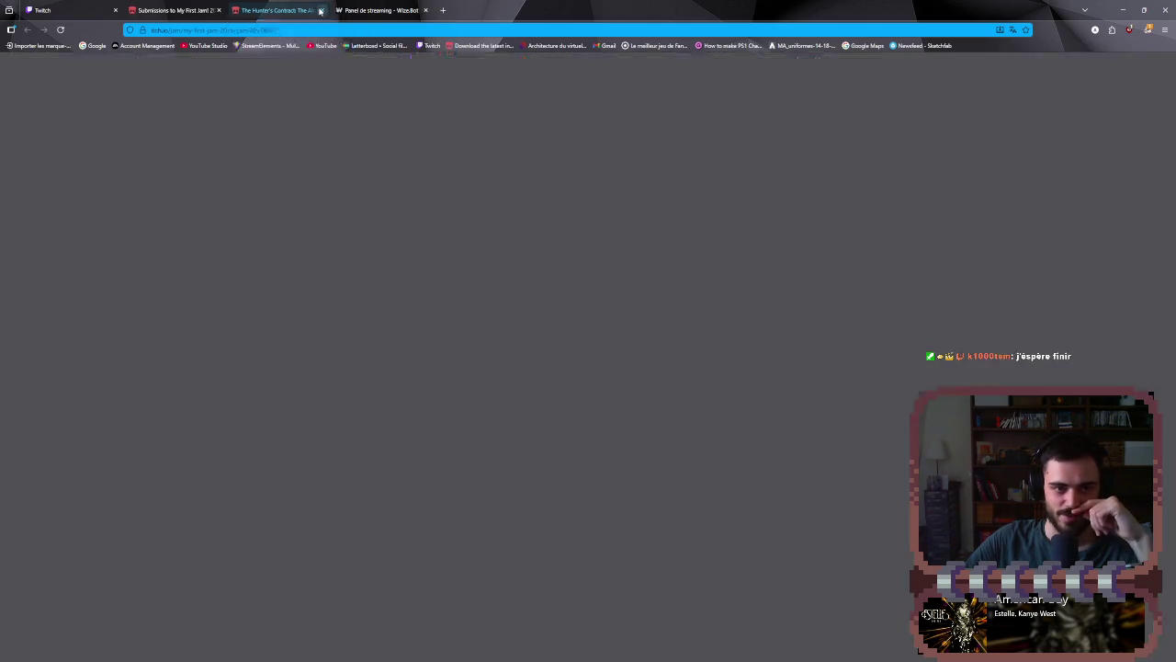
left_click(322, 10)
left_click(171, 7)
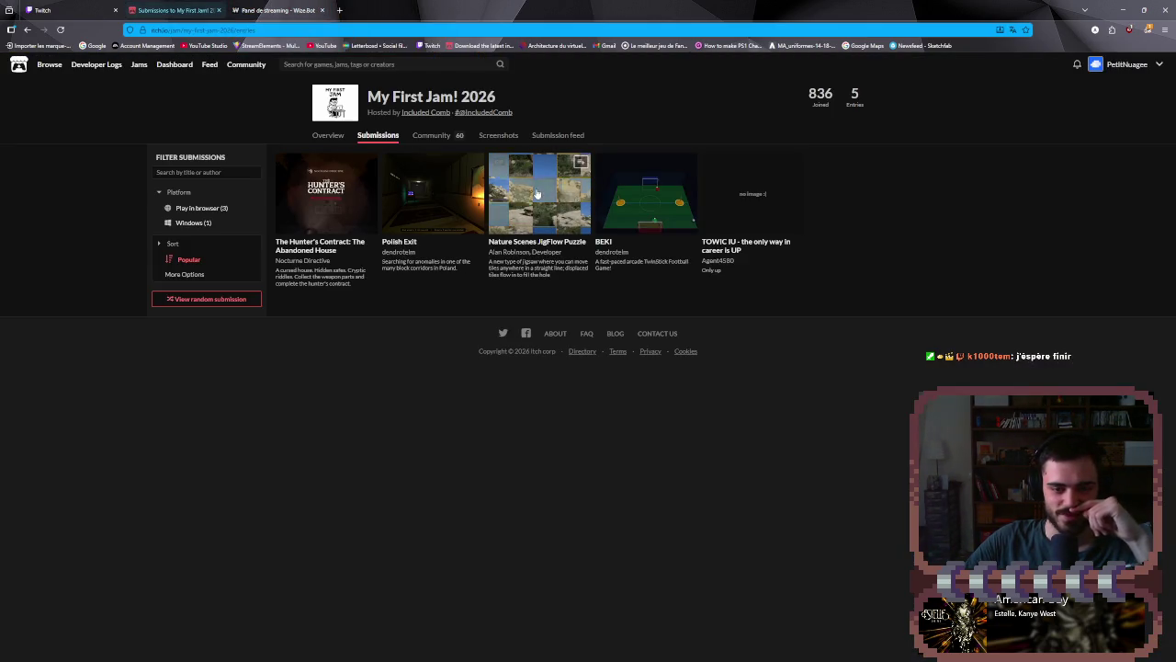
- Browse the jam's community topics, return to the overview, and switch to Twitch
mouse_move(523, 239)
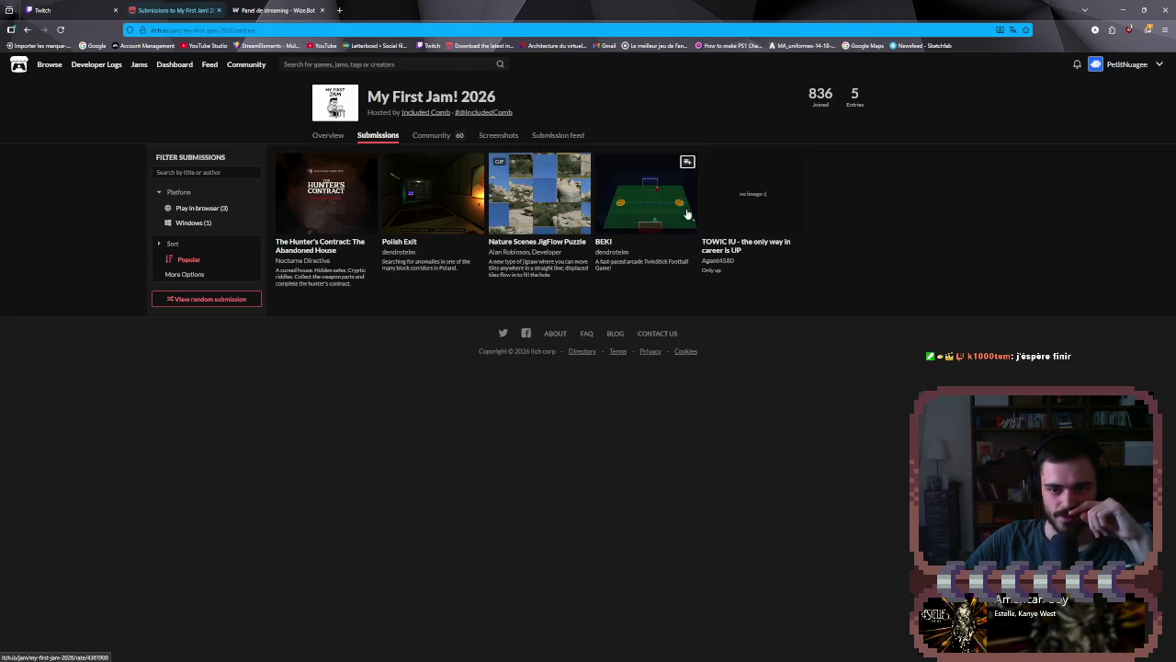
mouse_move(687, 213)
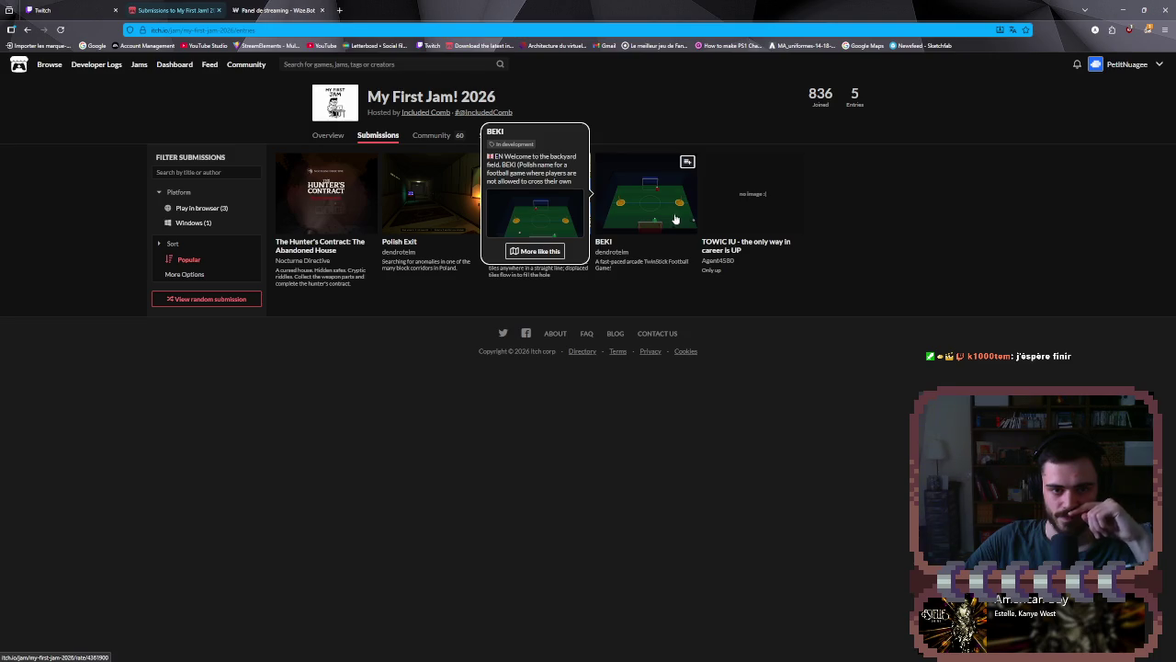
left_click(432, 137)
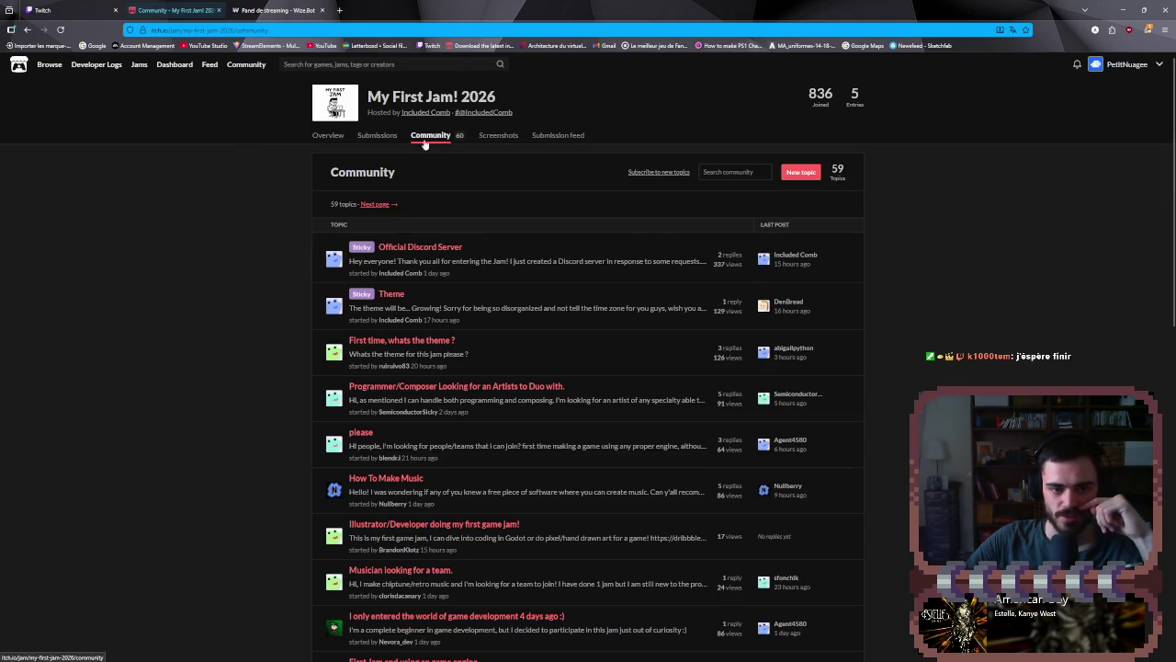
left_click(325, 135)
key("alt+Tab")
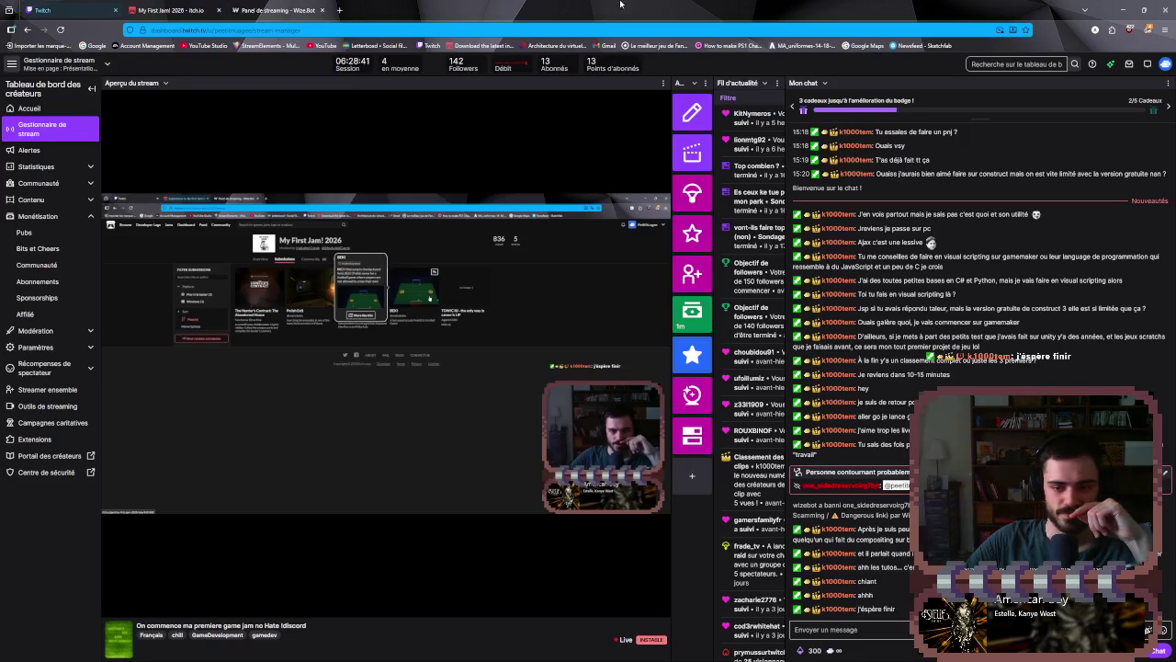
- Return to the Construct 3 editor, scroll the layout, and start a new preview
key("alt+Tab")
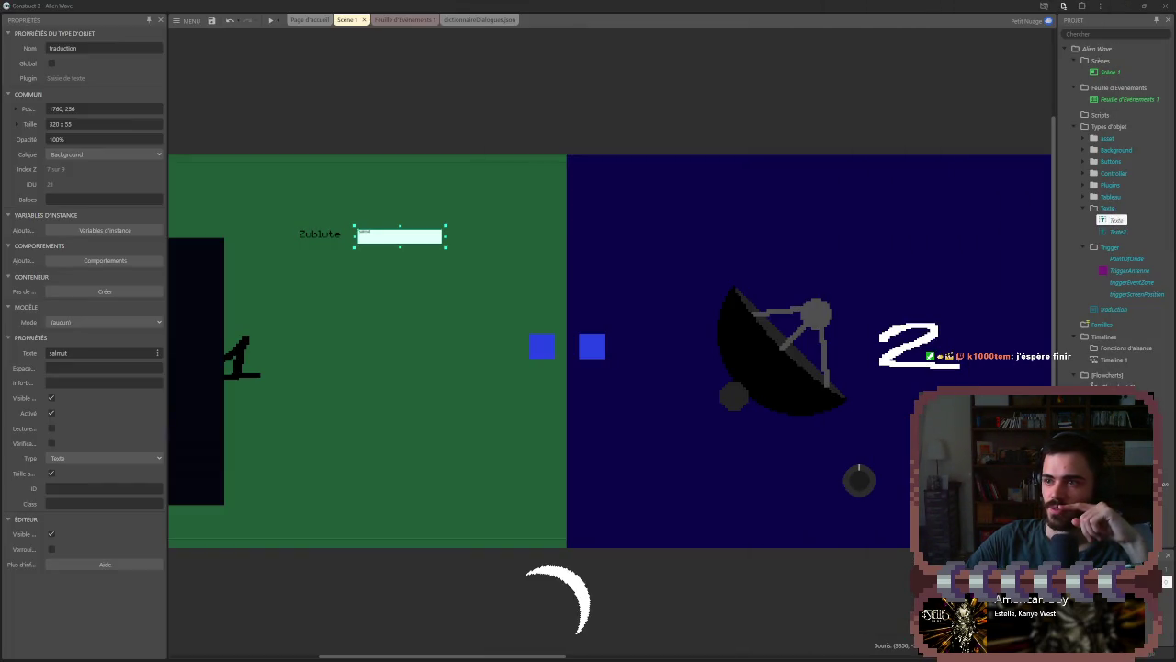
scroll(704, 376, "up", 1)
scroll(665, 443, "down", 4)
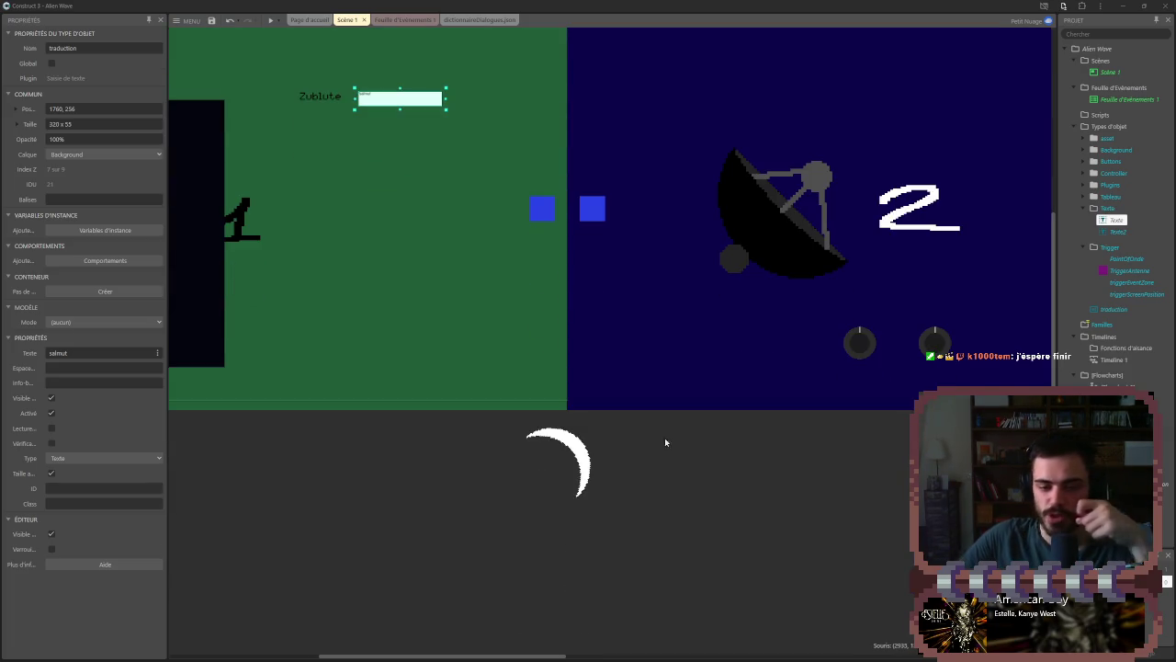
scroll(512, 258, "up", 4)
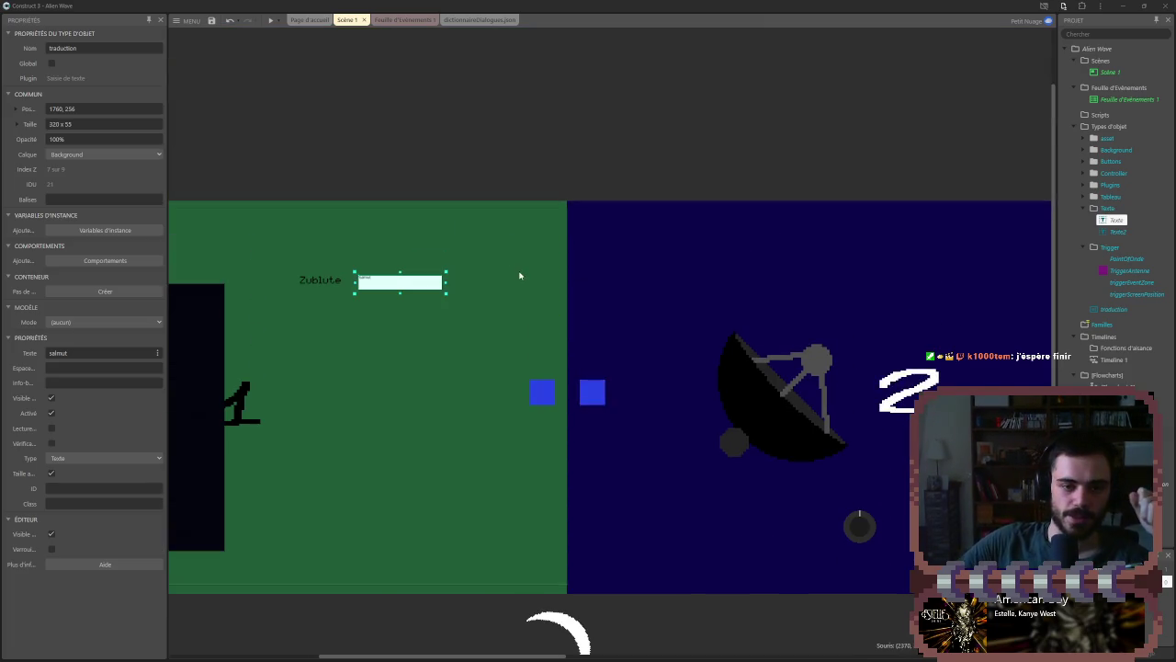
left_click(270, 21)
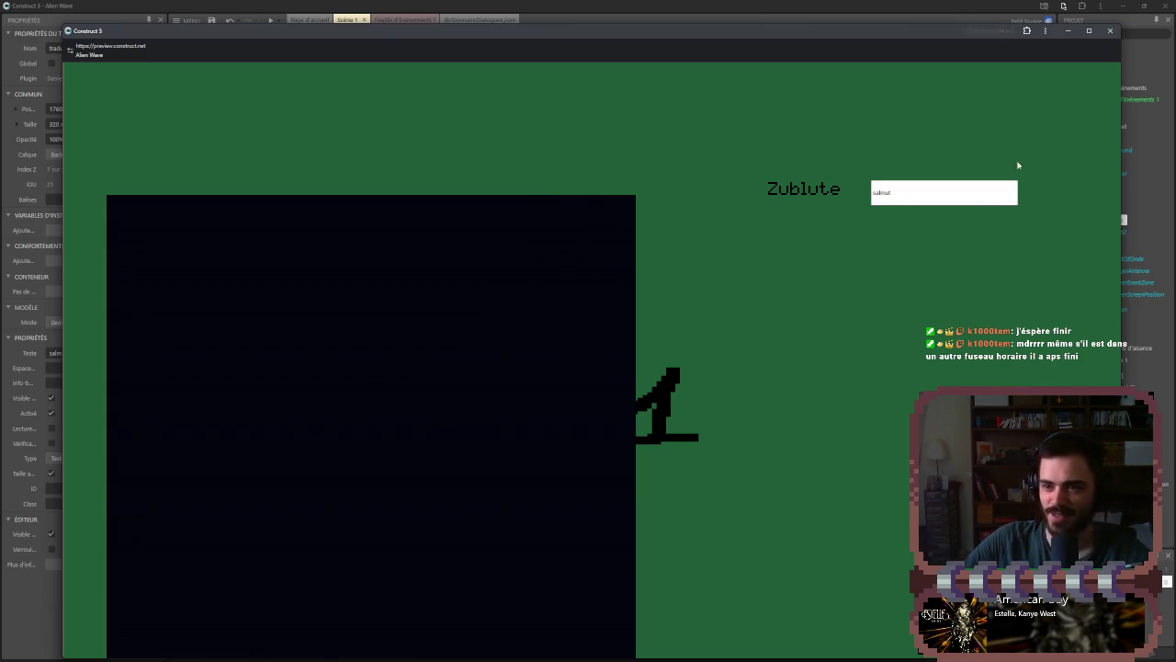
- Maximize the preview and turn both knobs to re-aim the dish rightward
left_click(1089, 32)
left_click_drag(524, 602, 516, 596)
left_click_drag(633, 597, 646, 598)
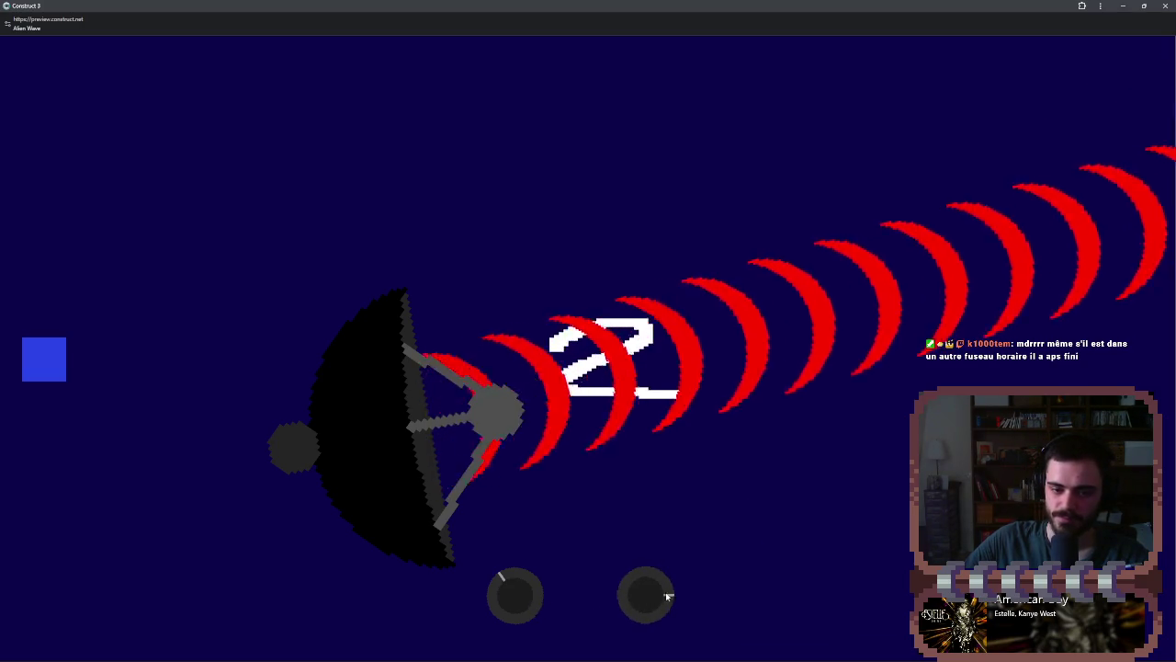
left_click_drag(517, 595, 525, 584)
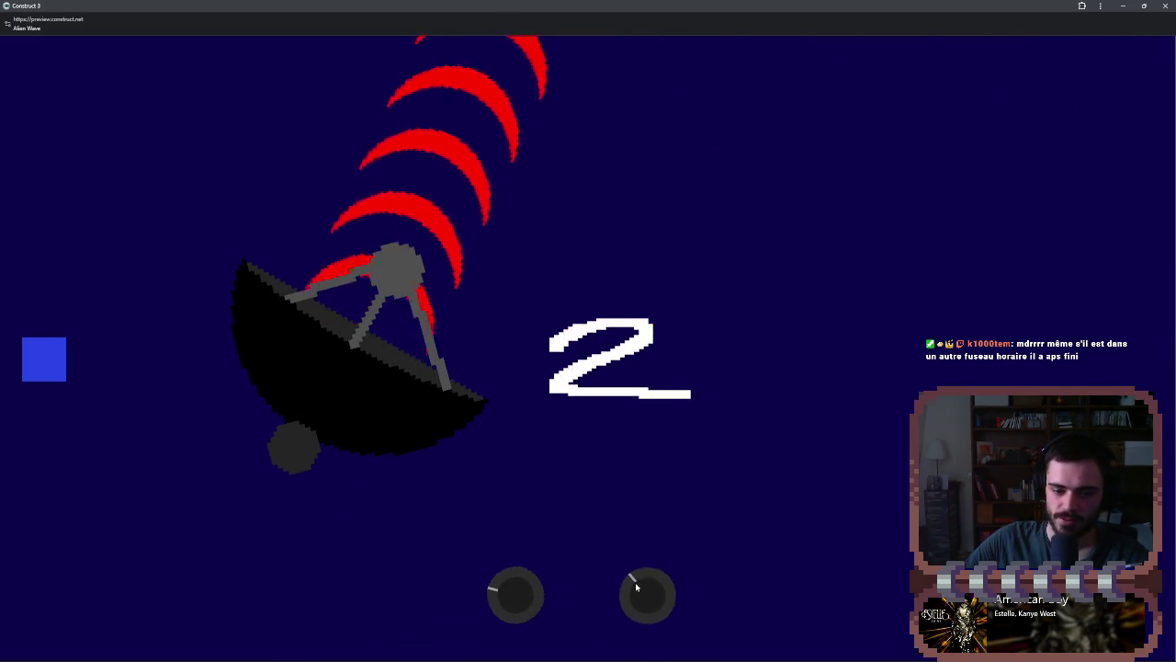
left_click(530, 593)
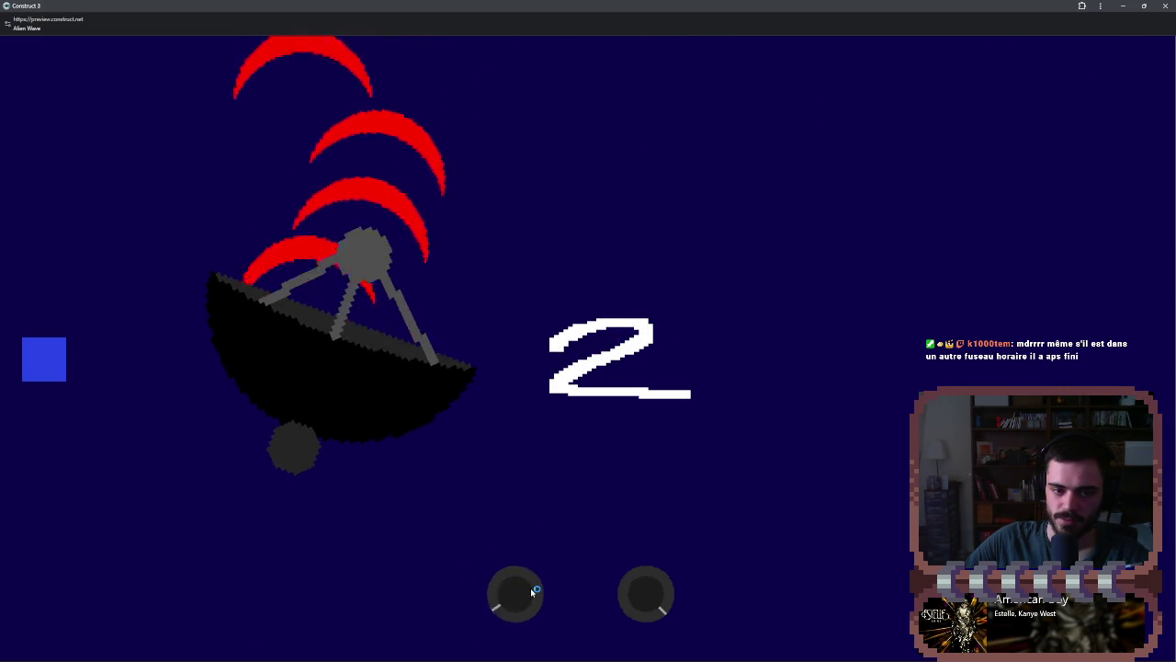
left_click(532, 590)
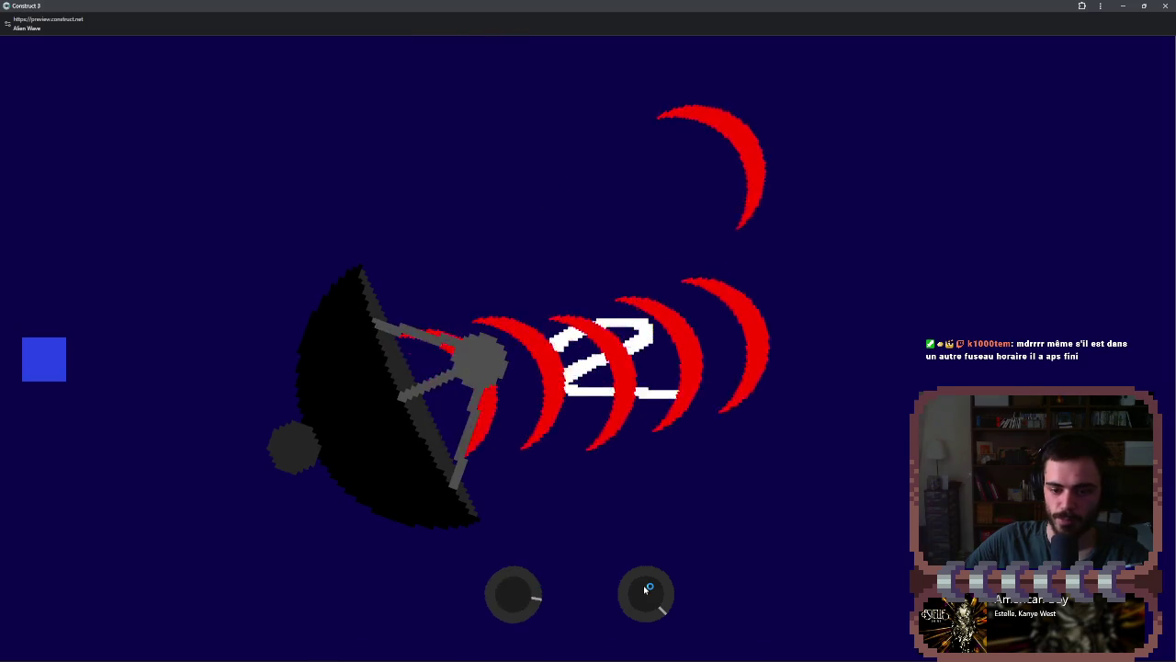
left_click(646, 588)
left_click(517, 587)
- Tilt the dish upward until the waves turn green, switch between scenes 1 and 2, and close the preview
left_click(516, 588)
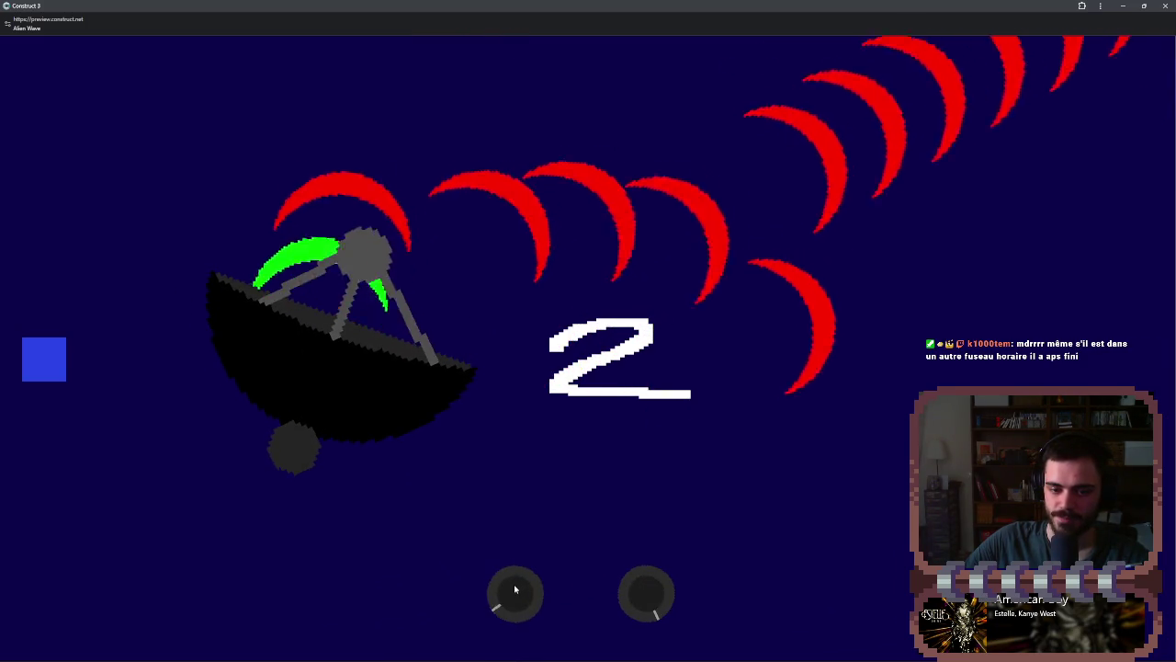
left_click(515, 589)
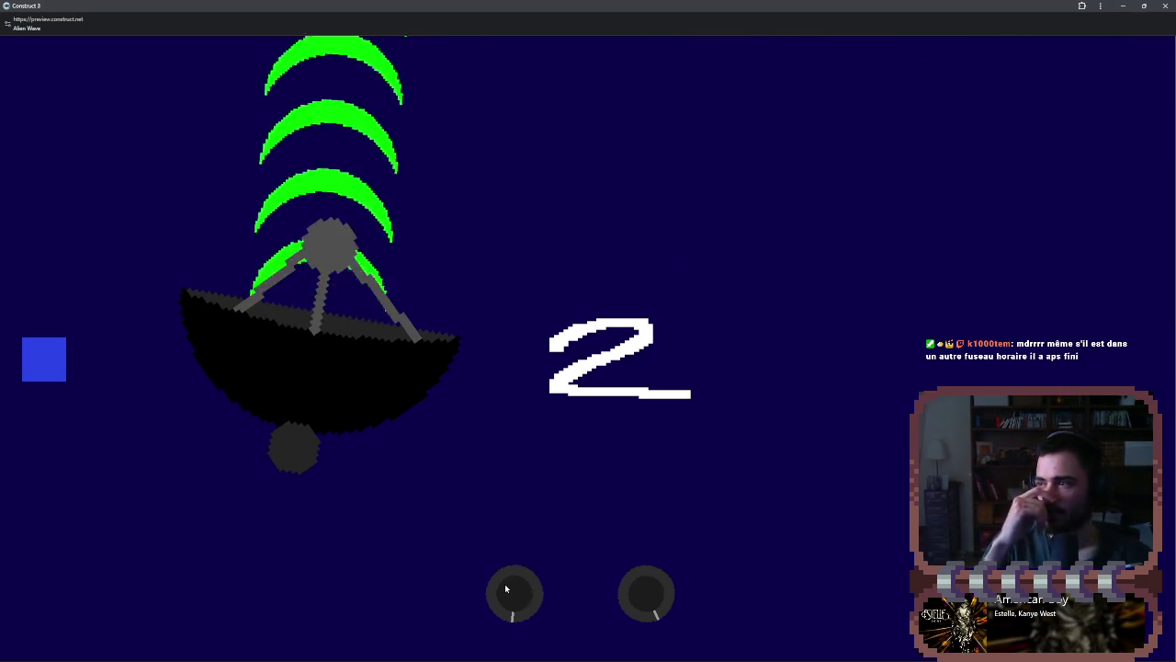
left_click(506, 591)
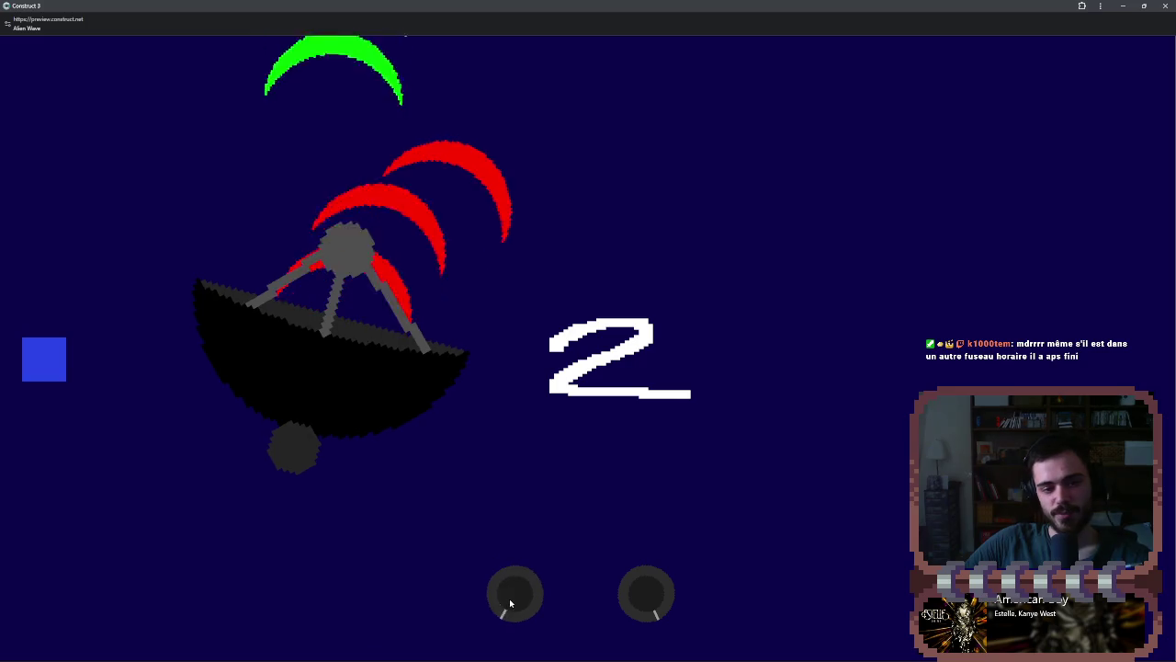
left_click(511, 603)
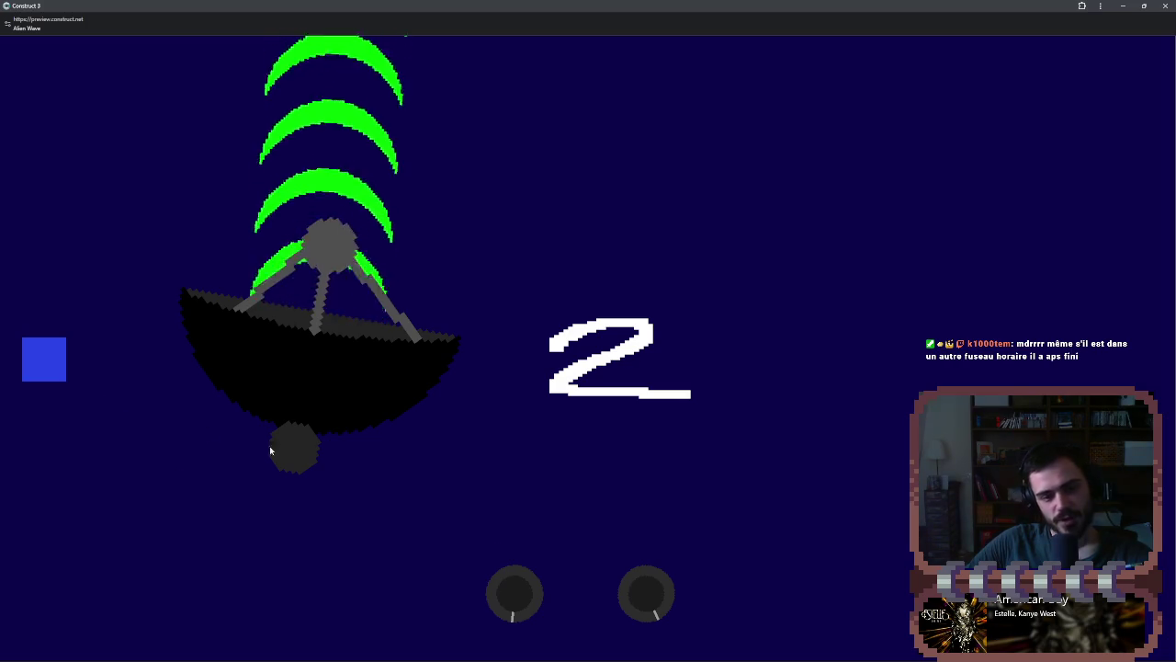
left_click(657, 593)
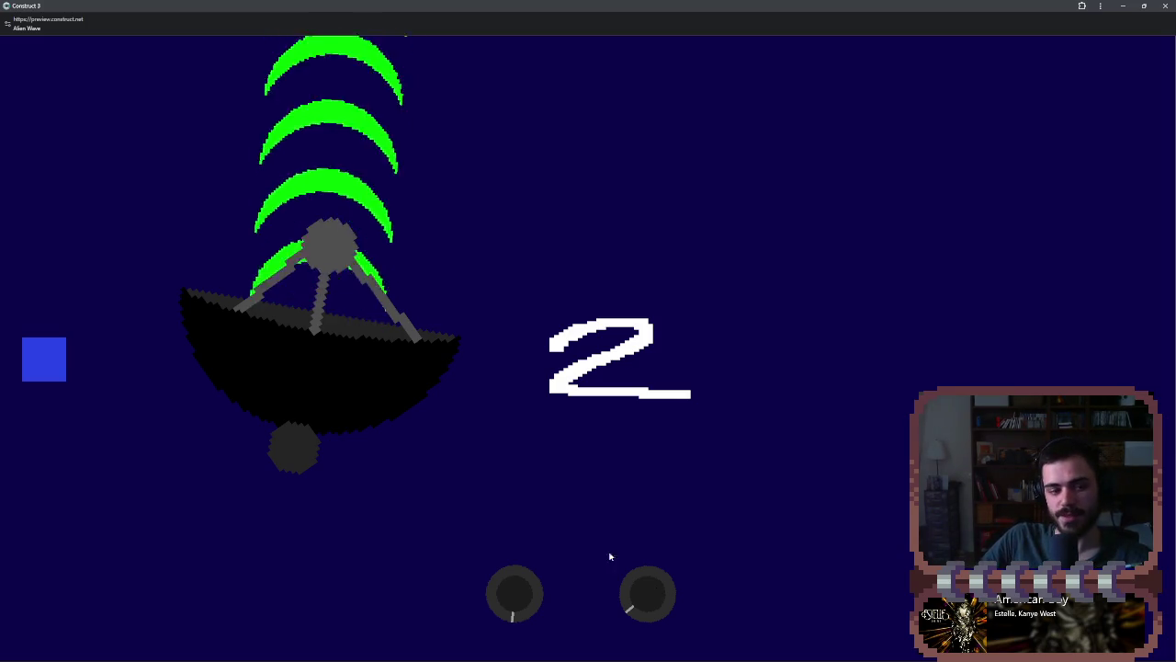
left_click(64, 375)
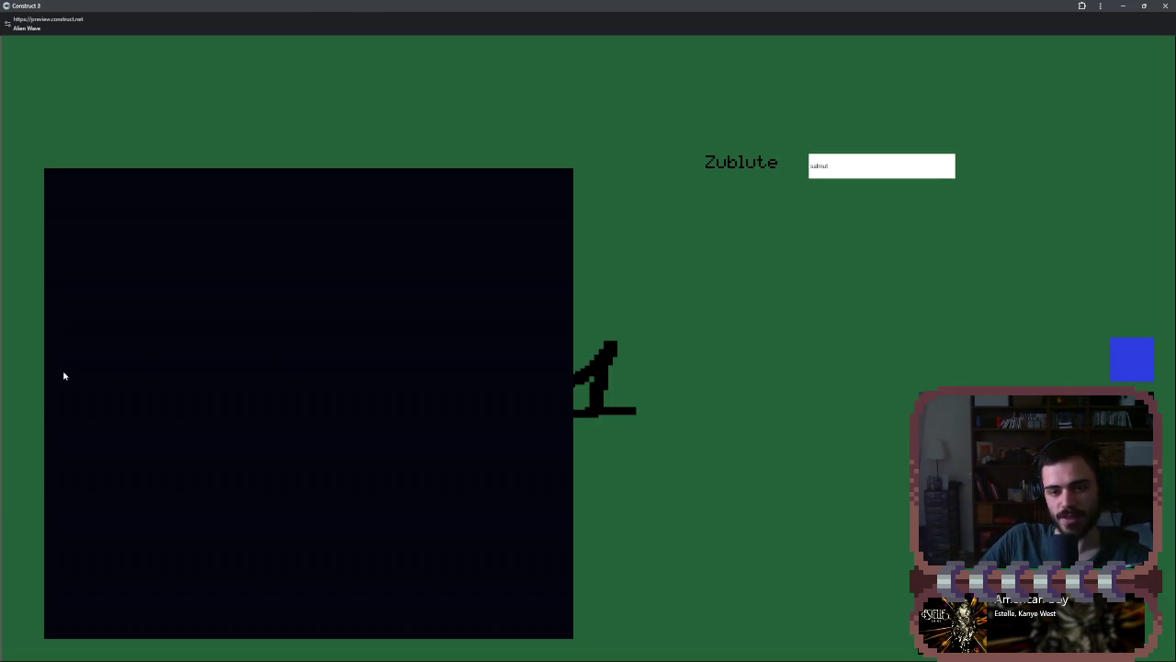
left_click(1136, 360)
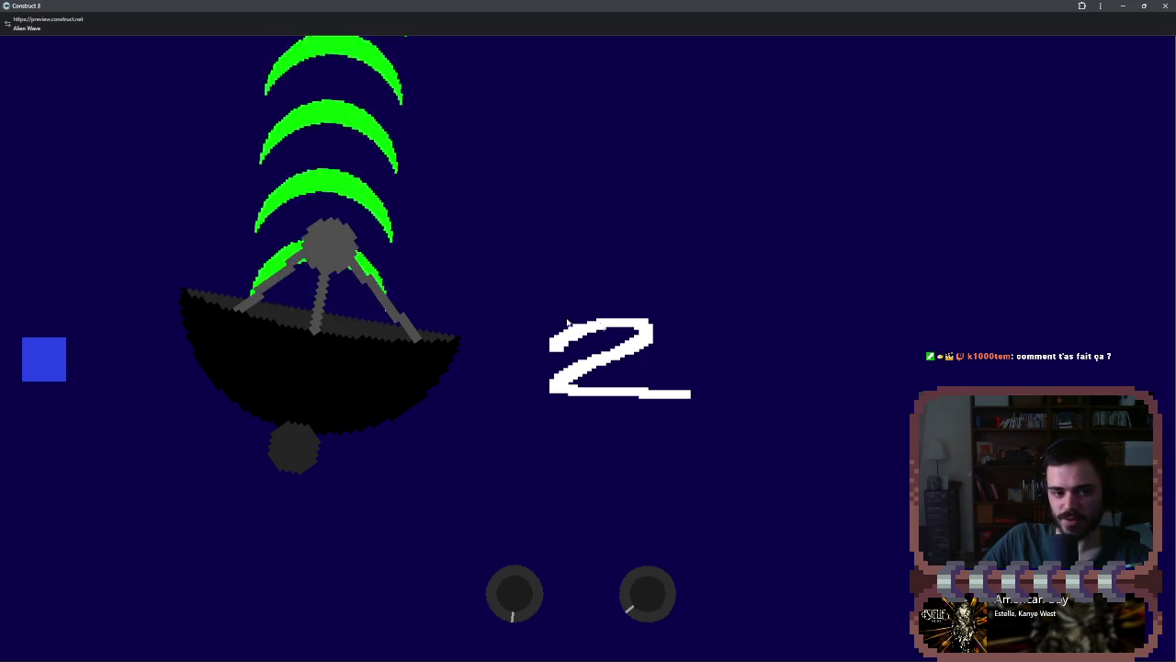
left_click(1164, 6)
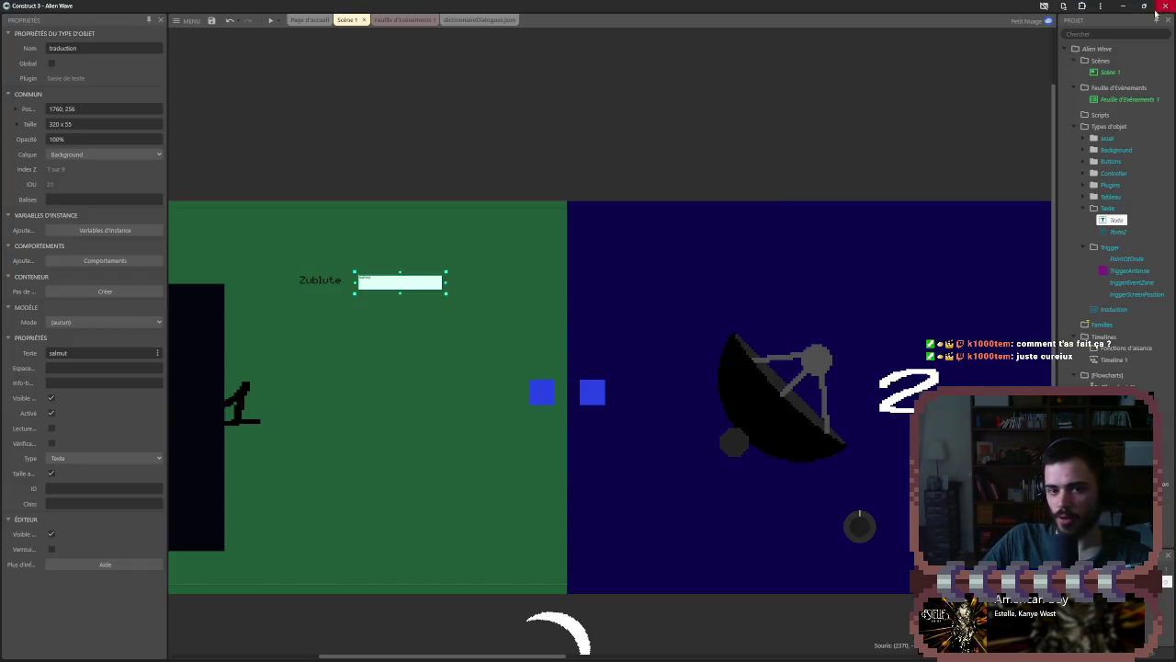
- Check the trigger event zone, then place a TriggerAntenne instance above the scene
left_click(741, 147)
scroll(688, 150, "right", 5)
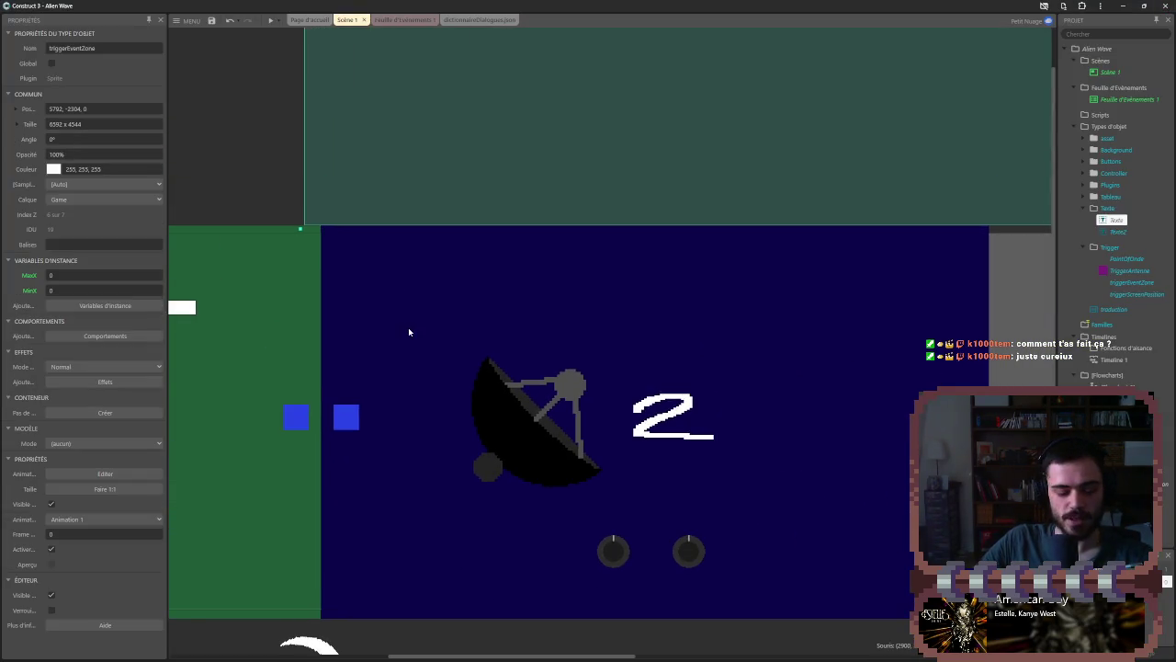
scroll(450, 329, "down", 3, "ctrl")
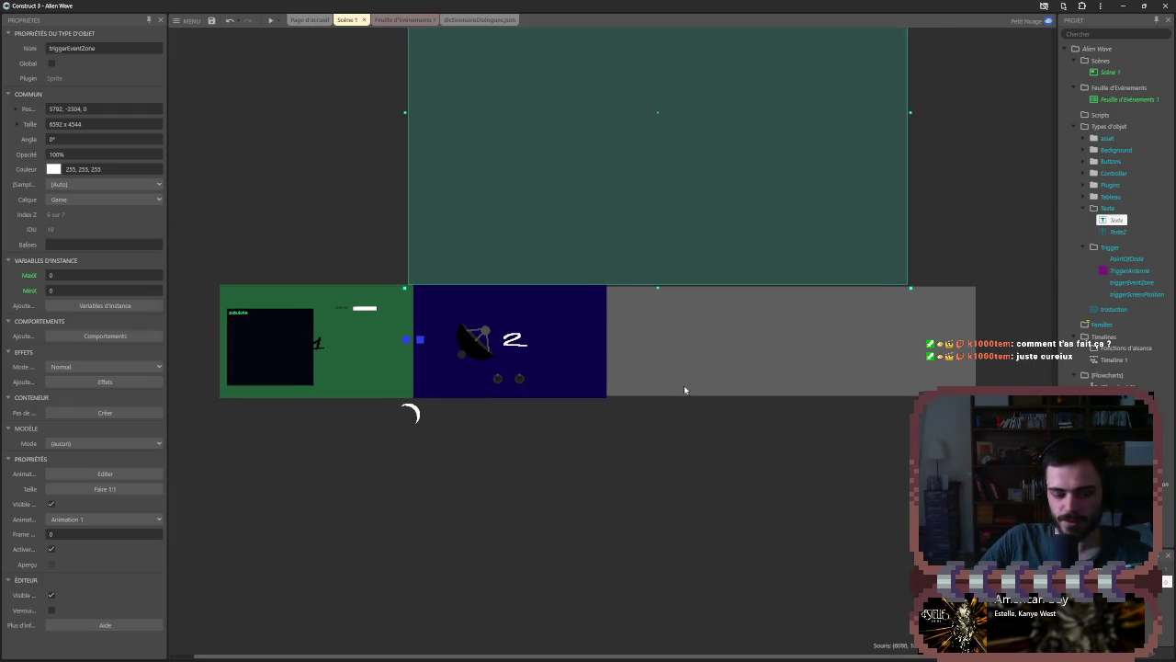
left_click(635, 488)
left_click(642, 207)
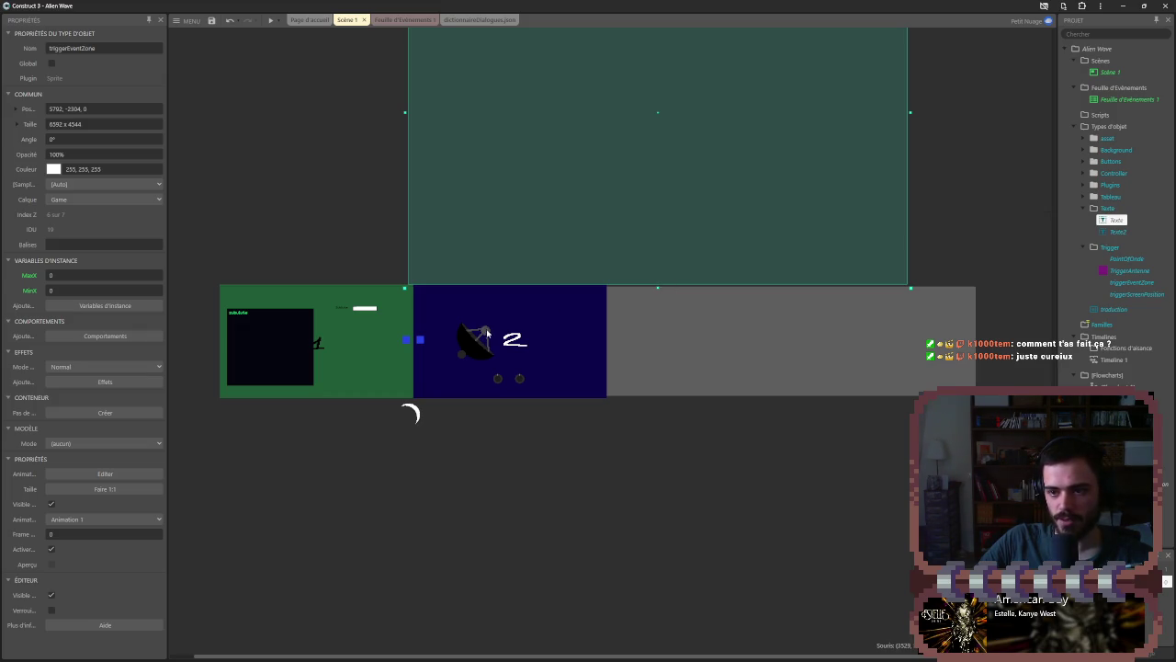
left_click(1125, 272)
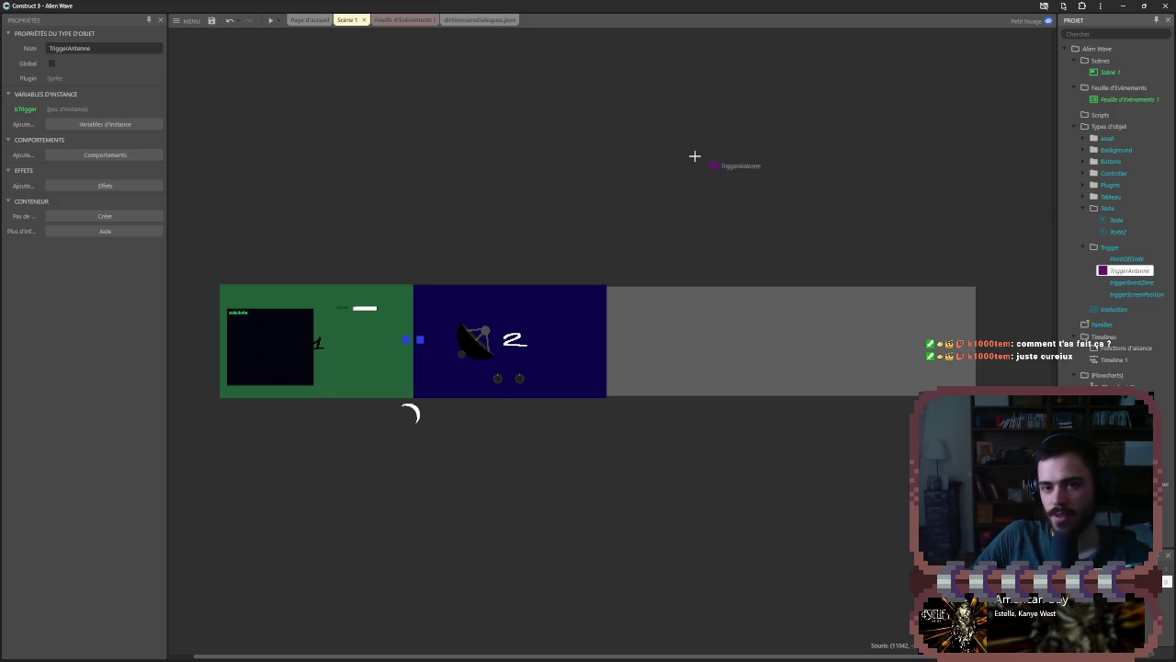
left_click_drag(716, 158, 717, 158)
- Inspect the Antenna and PointOfOnde sprites, then launch a preview of the game
scroll(675, 153, "up", 3)
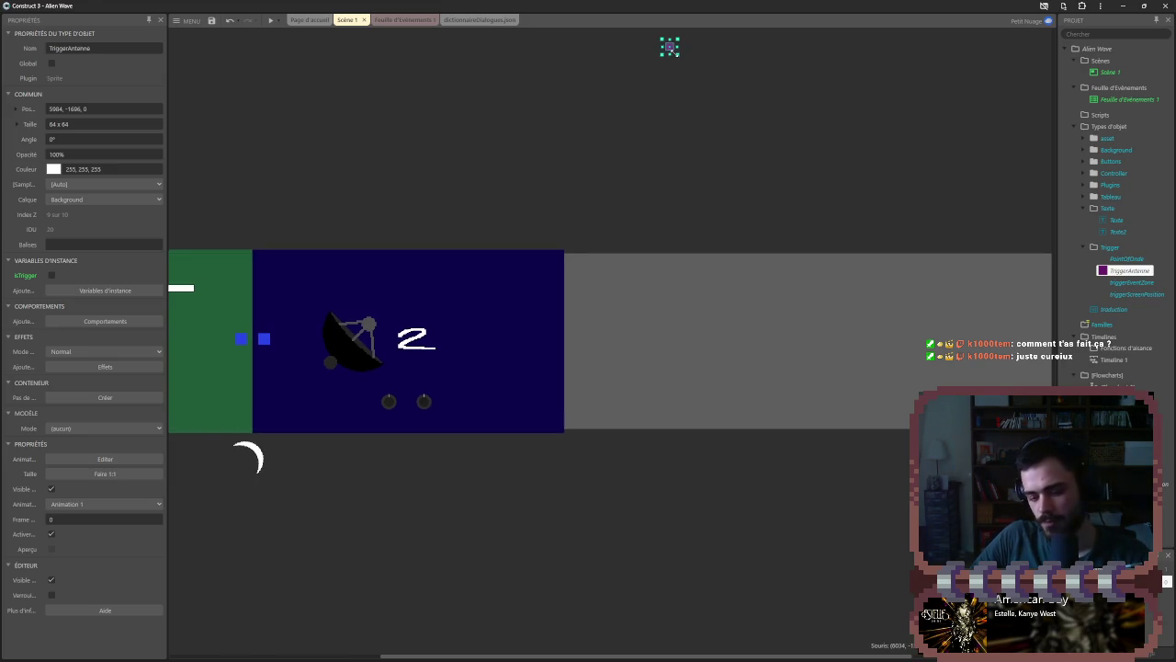
left_click(374, 321)
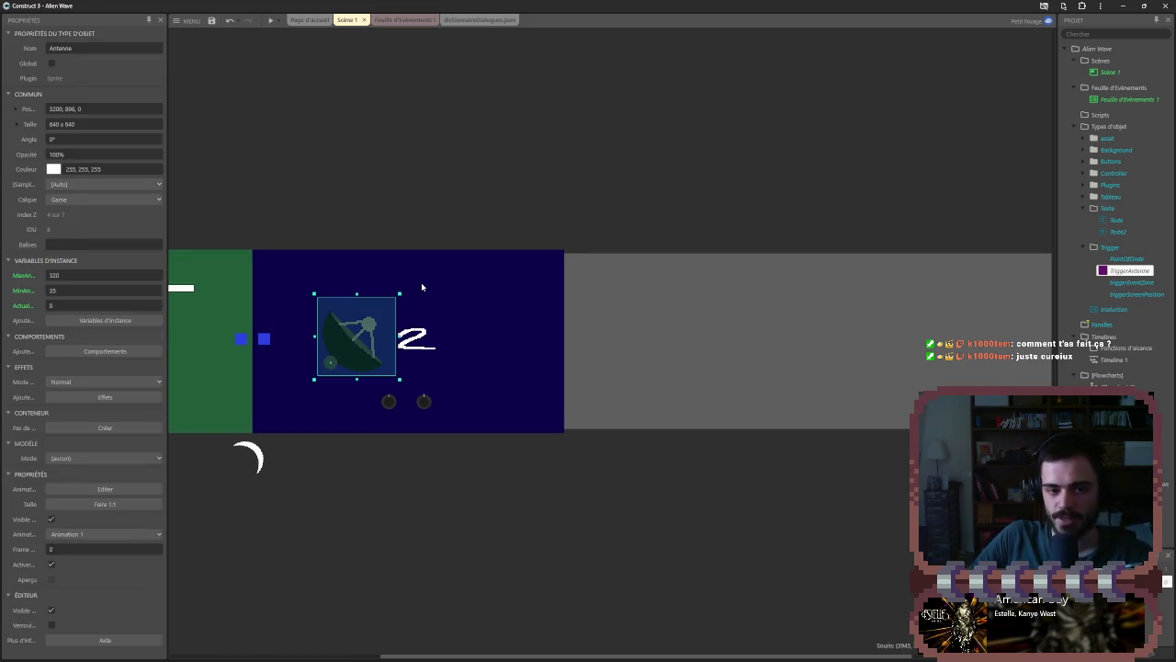
left_click(1017, 222)
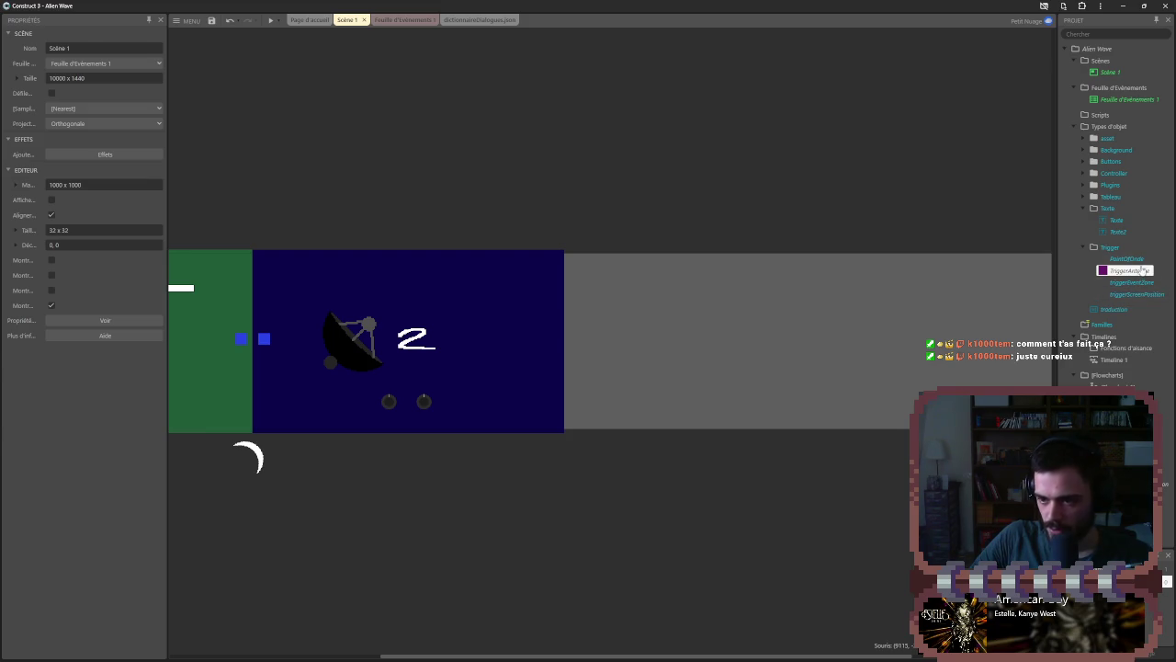
double_click(1128, 259)
key("Escape")
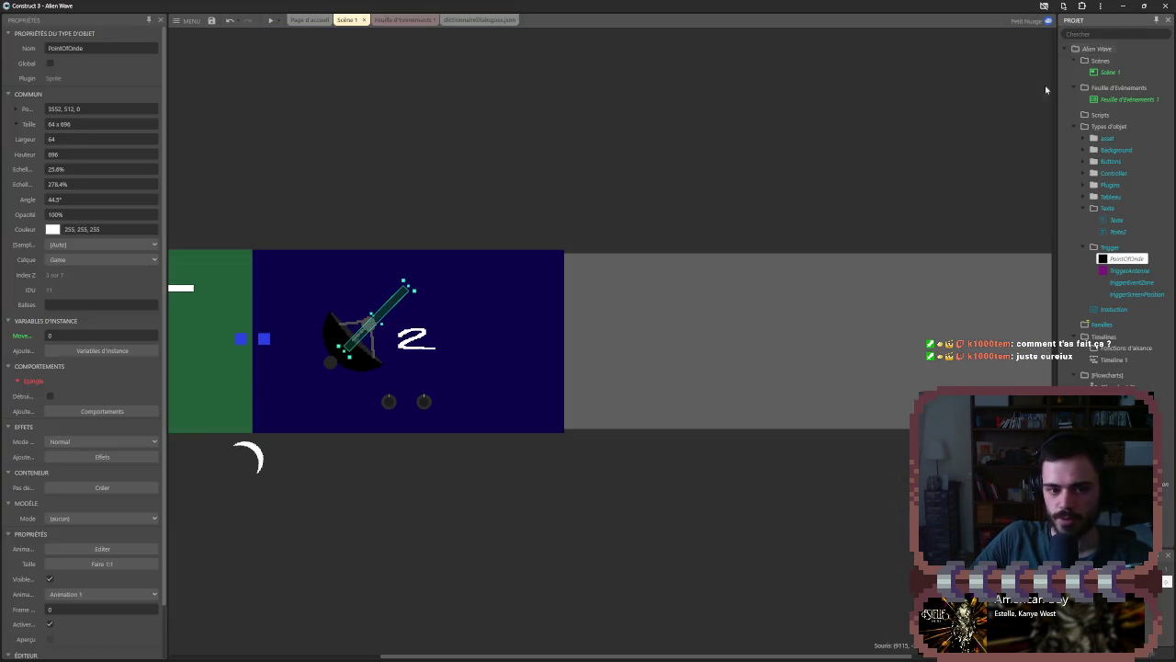
left_click(491, 196)
left_click(394, 300)
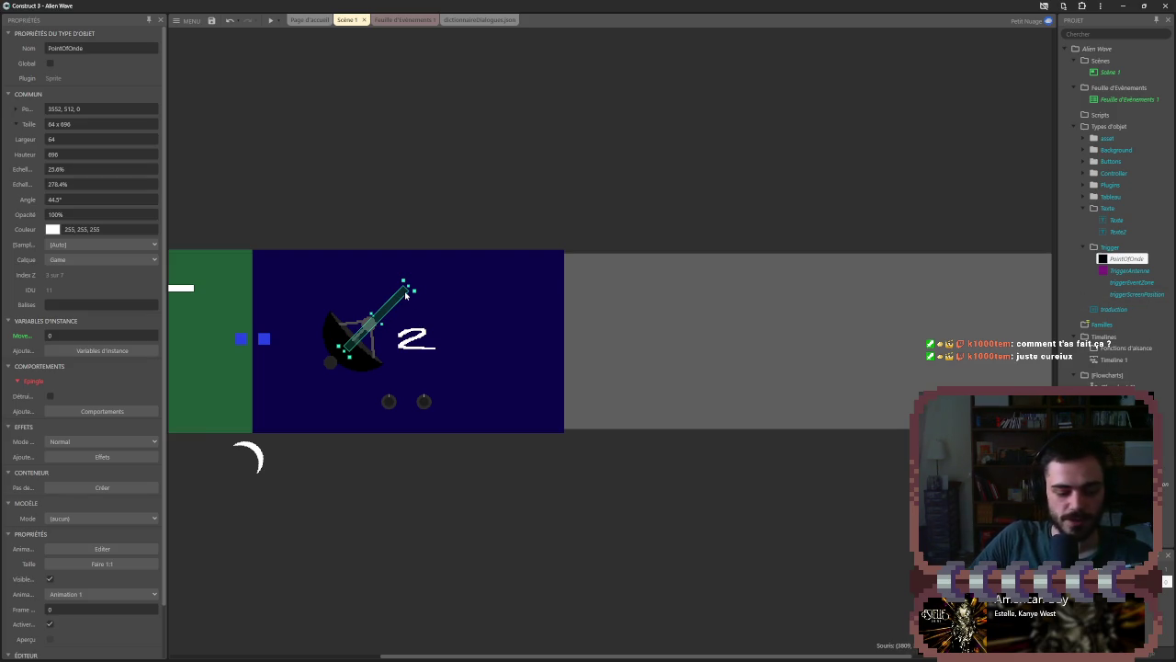
scroll(405, 292, "up", 5)
scroll(391, 276, "up", 2)
scroll(412, 245, "down", 5)
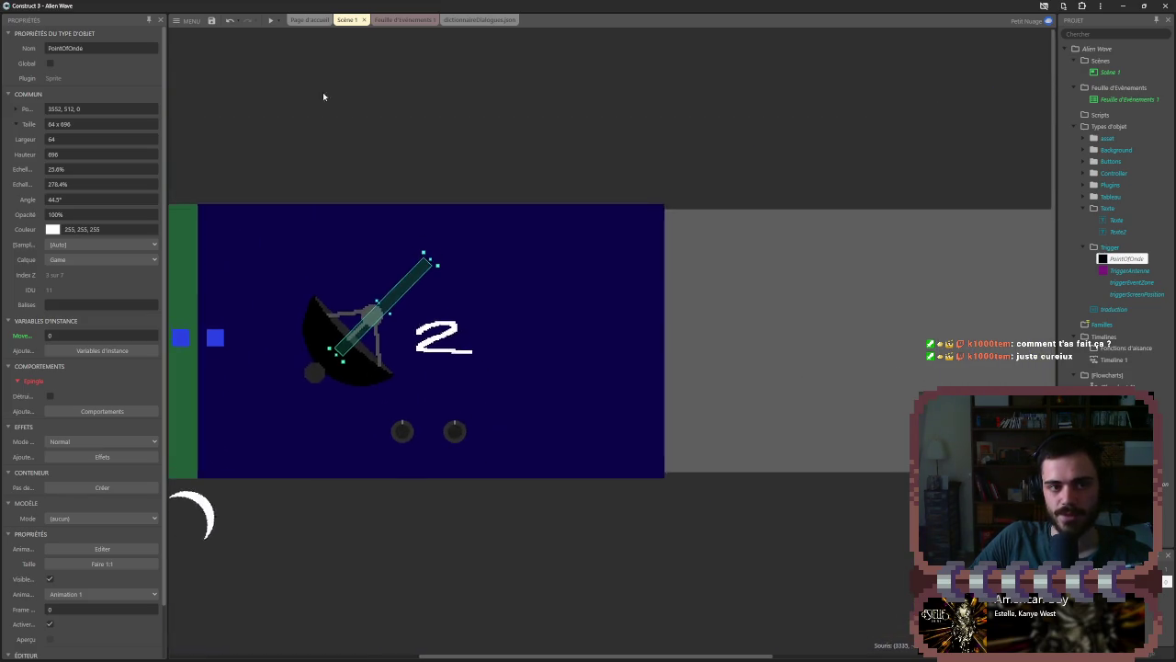
left_click(270, 19)
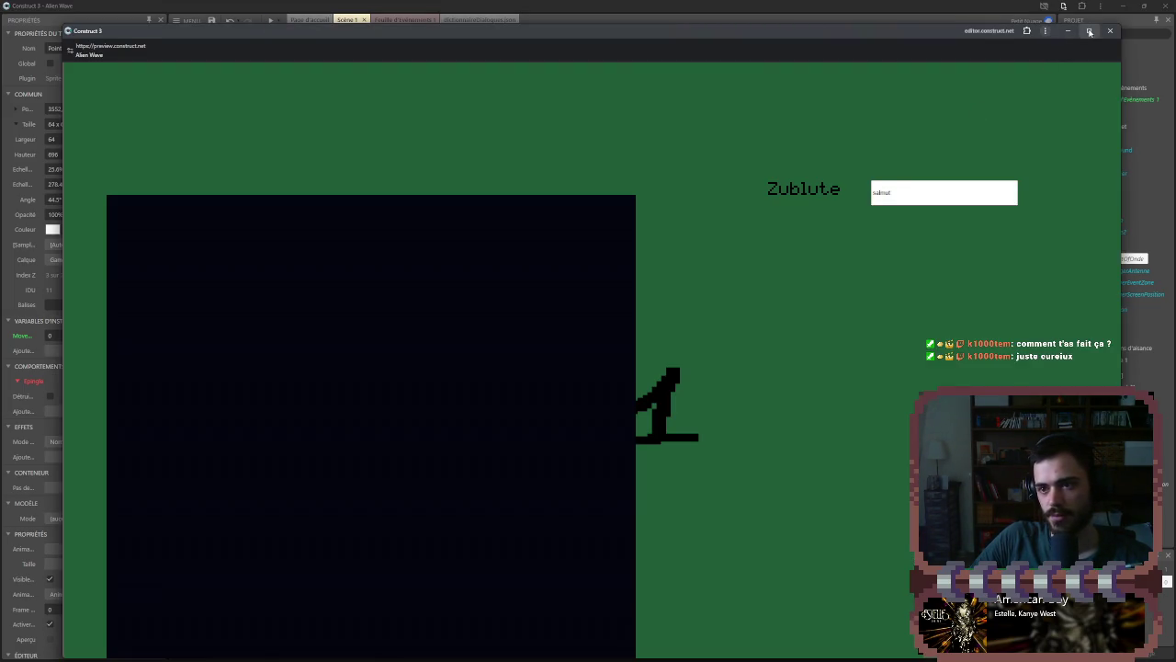
- In the full-screen preview, extend and aim the antenna with both knobs until the waves turn green, then close it
left_click(1089, 31)
left_click(645, 609)
left_click(508, 602)
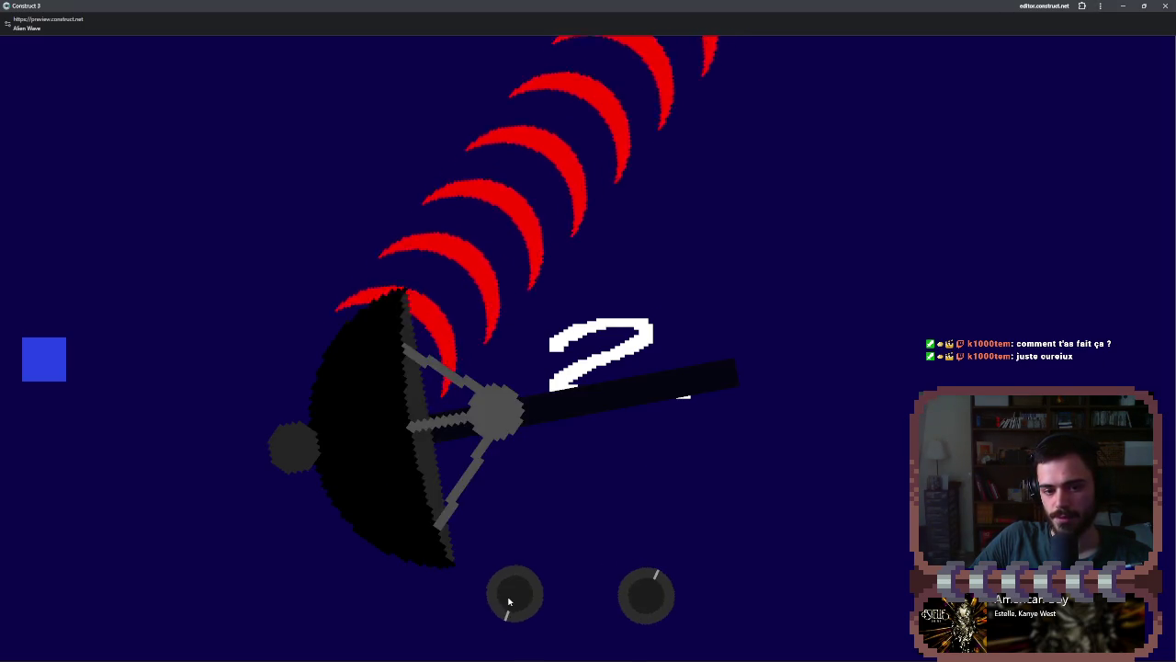
left_click(644, 602)
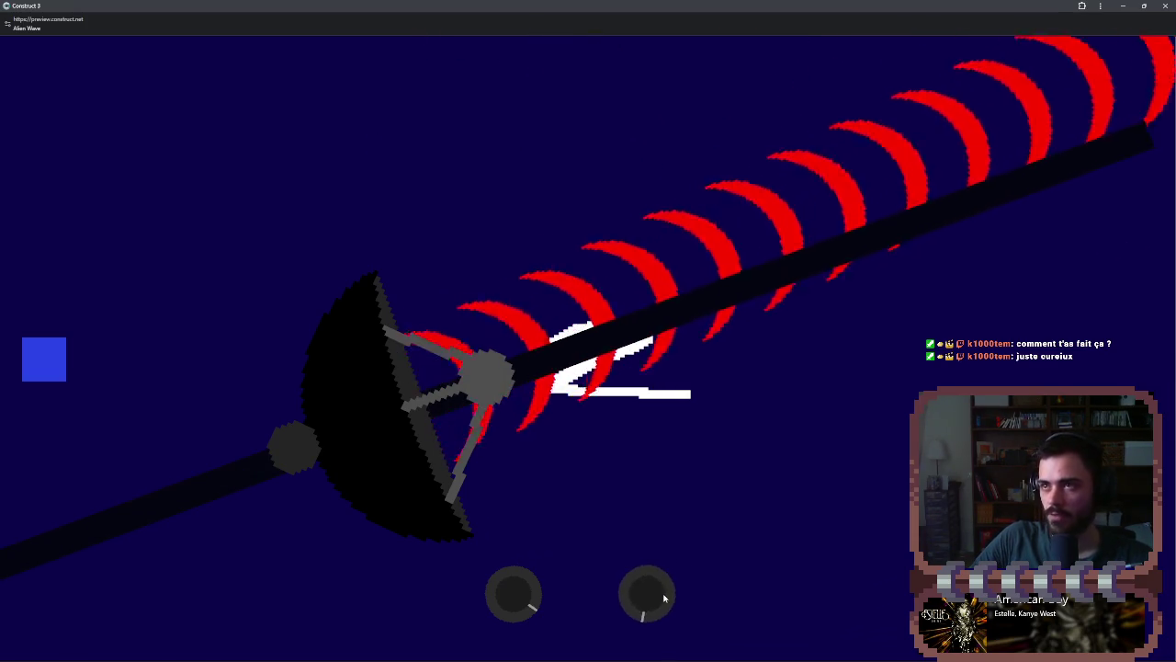
left_click(663, 596)
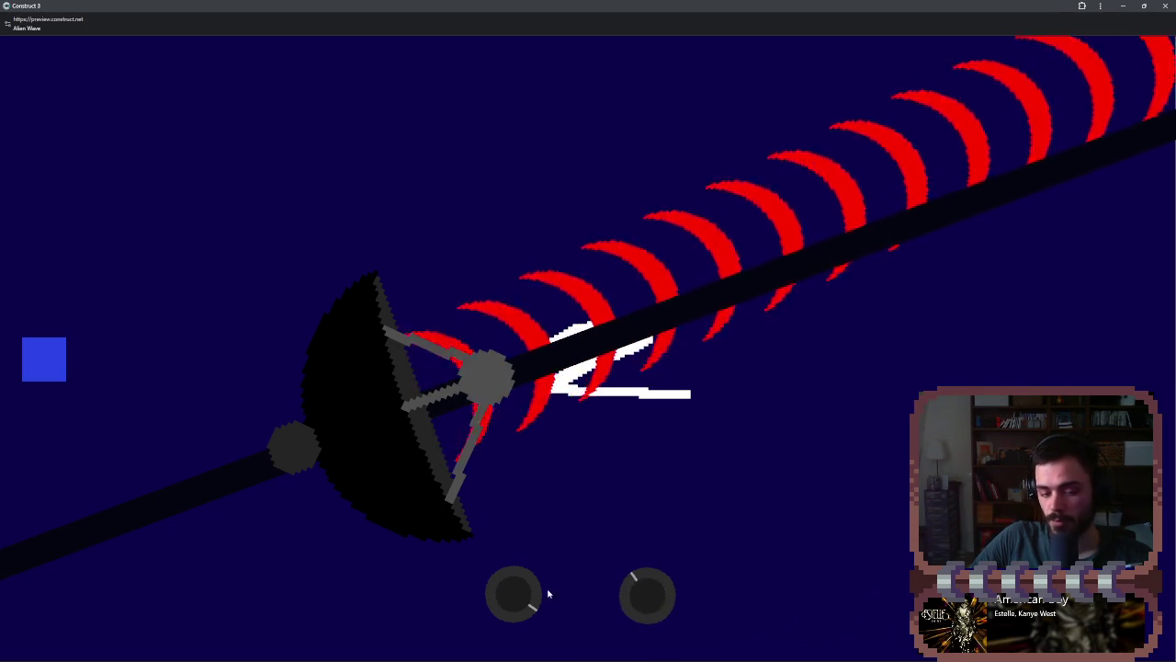
left_click_drag(548, 594, 528, 590)
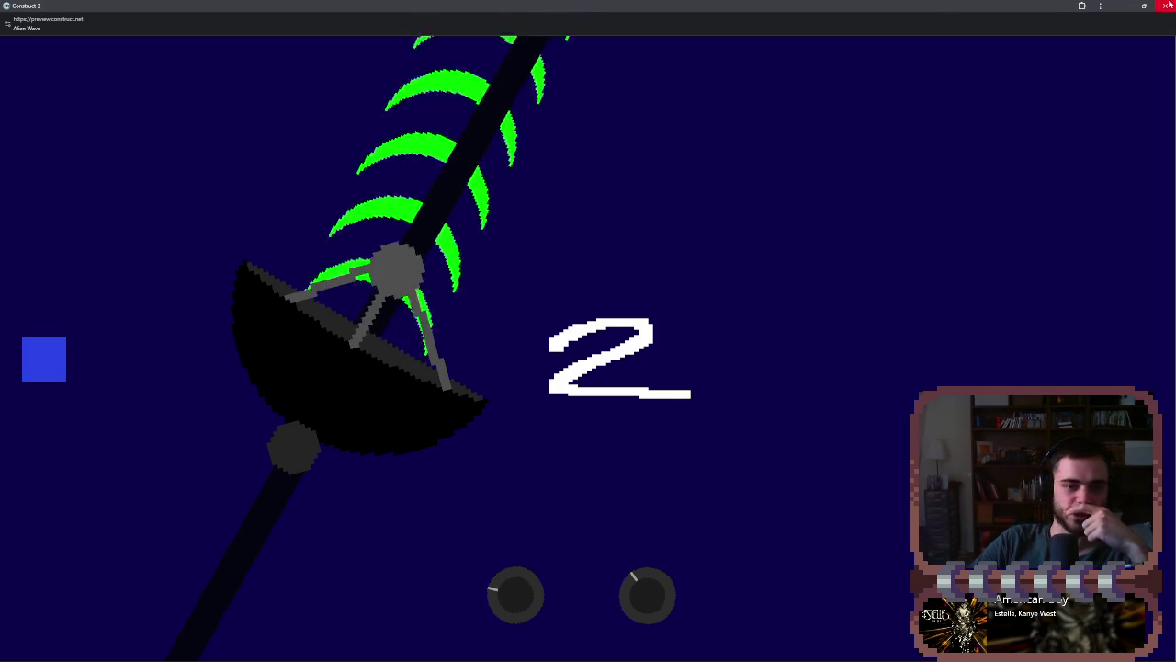
left_click(1167, 5)
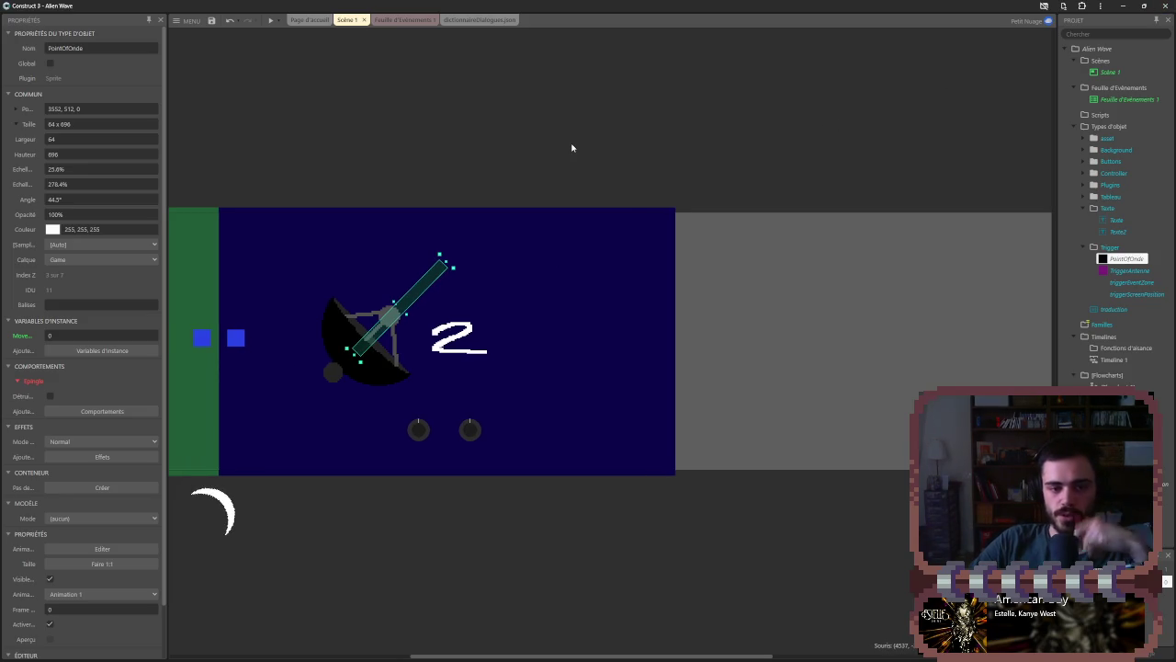
scroll(570, 150, "down", 2)
scroll(635, 160, "down", 1)
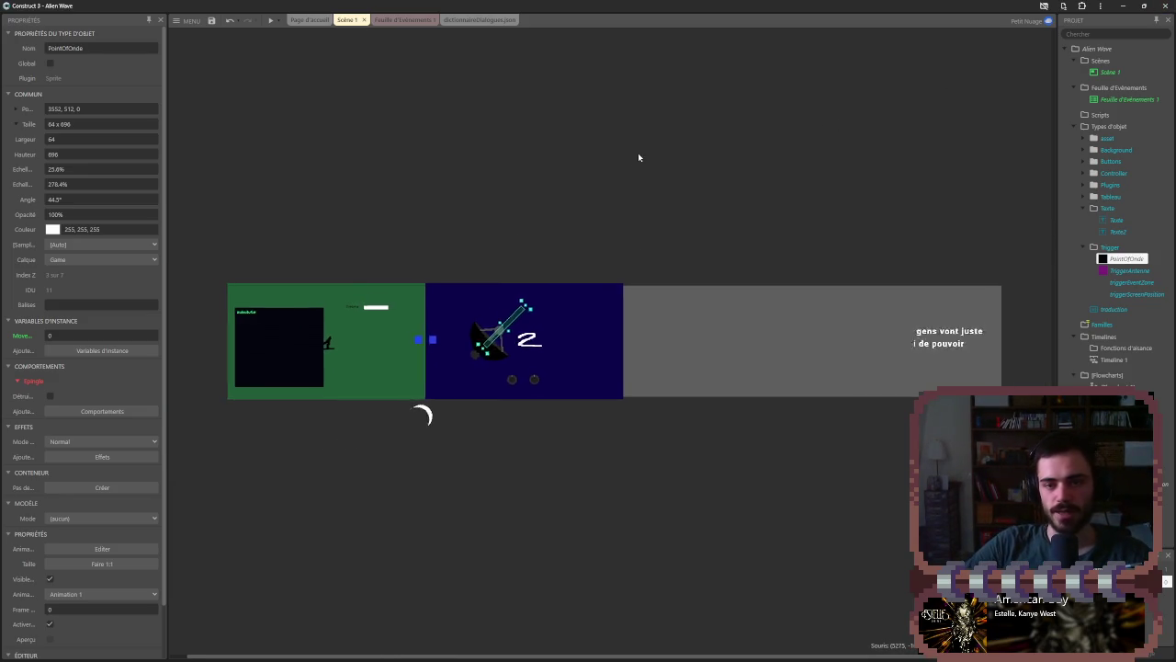
left_click(643, 150)
left_click(432, 20)
left_click(450, 20)
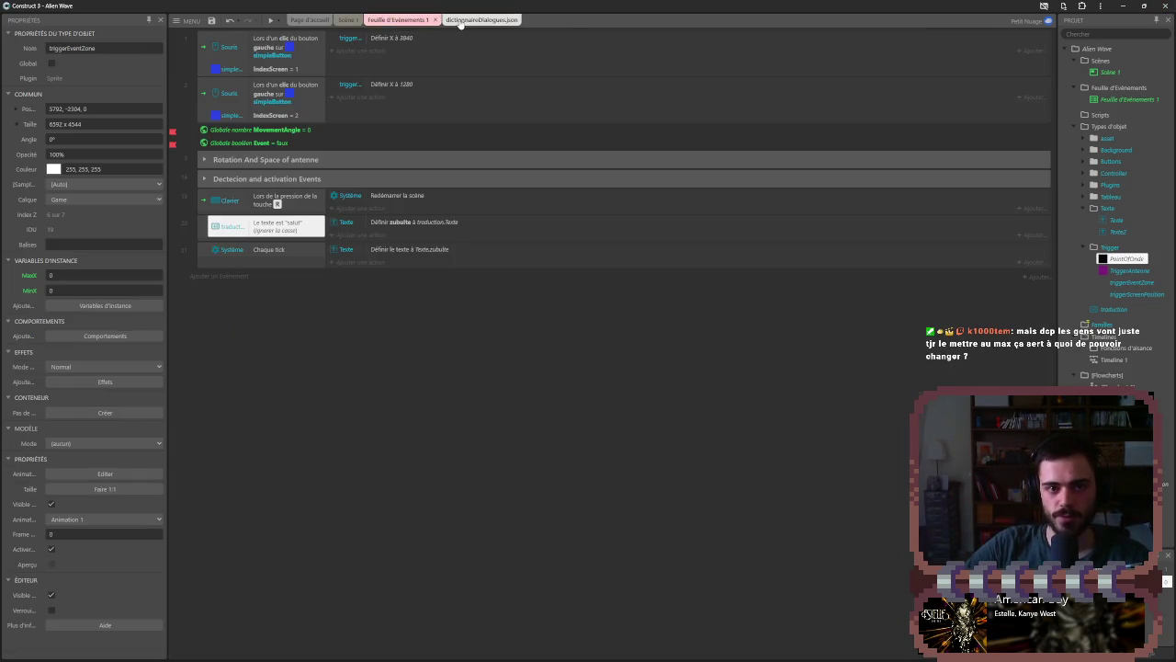
left_click(516, 20)
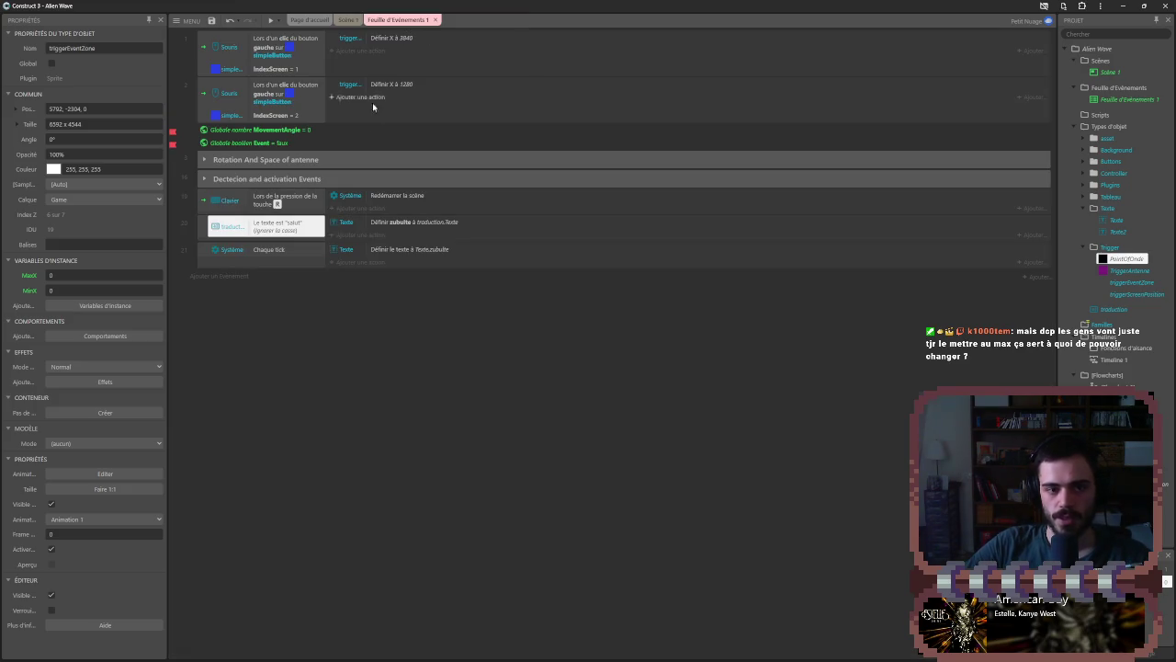
left_click(257, 159)
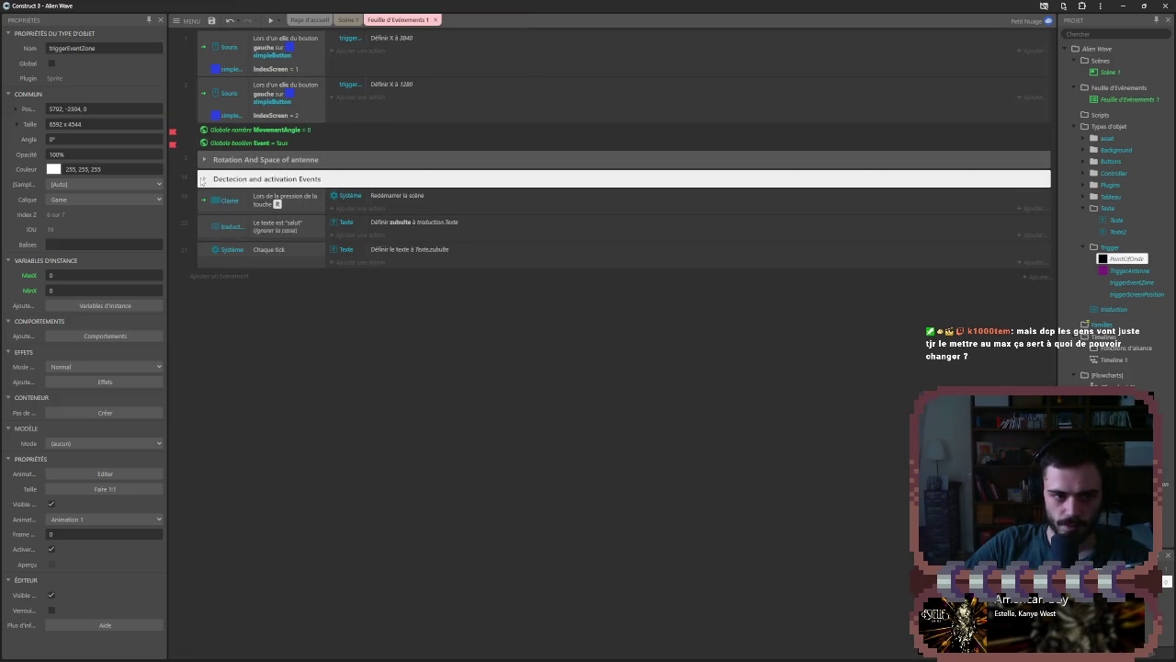
left_click(204, 159)
scroll(251, 250, "down", 3)
scroll(251, 250, "up", 3)
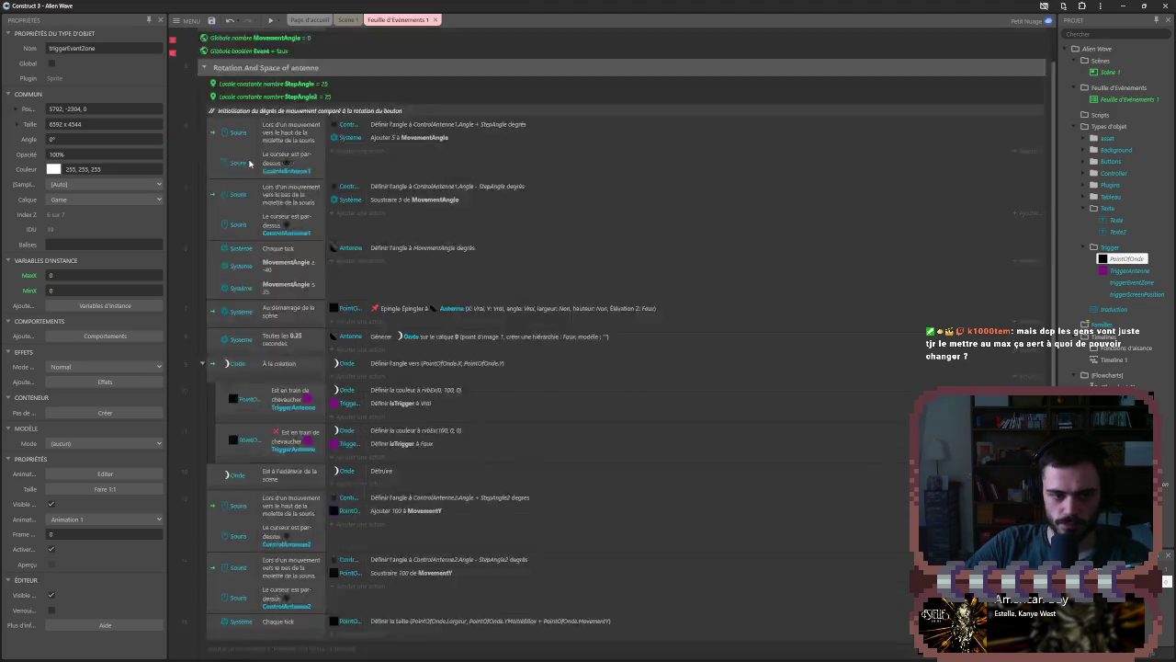
scroll(269, 266, "down", 4)
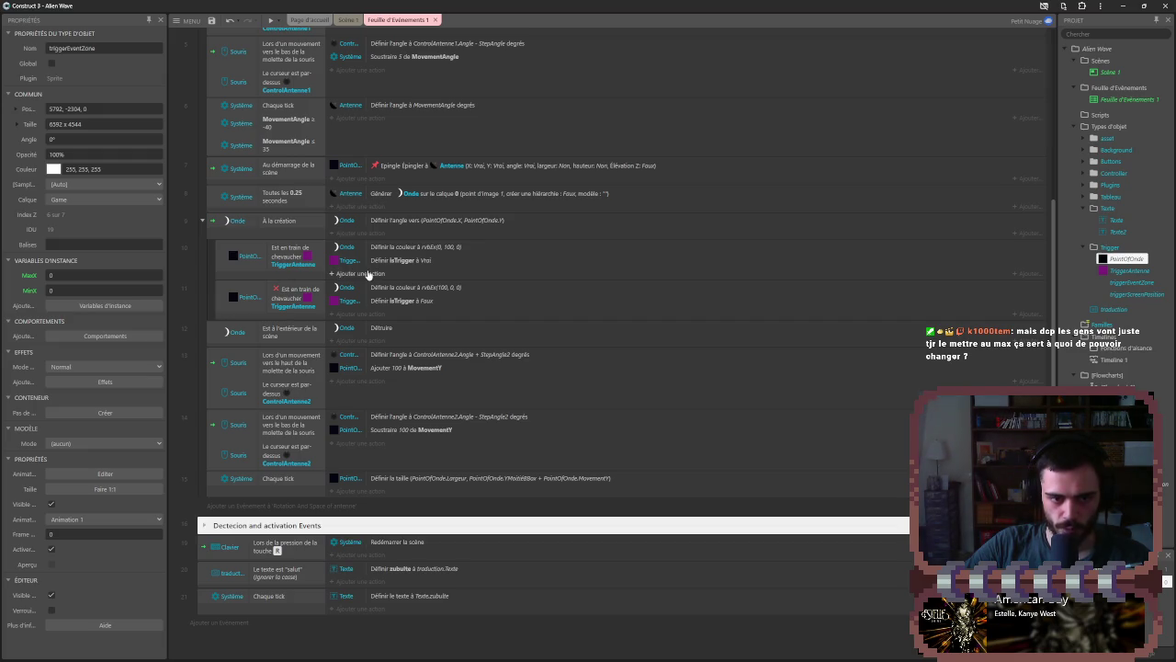
left_click(317, 256)
scroll(318, 255, "up", 5)
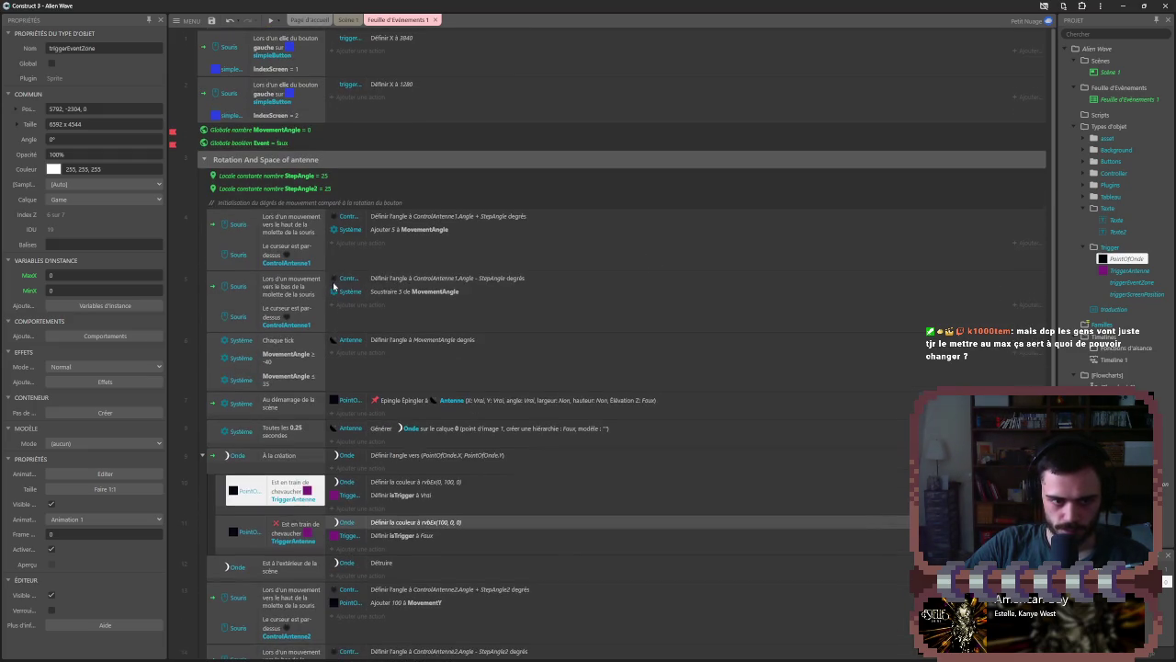
scroll(319, 257, "down", 4)
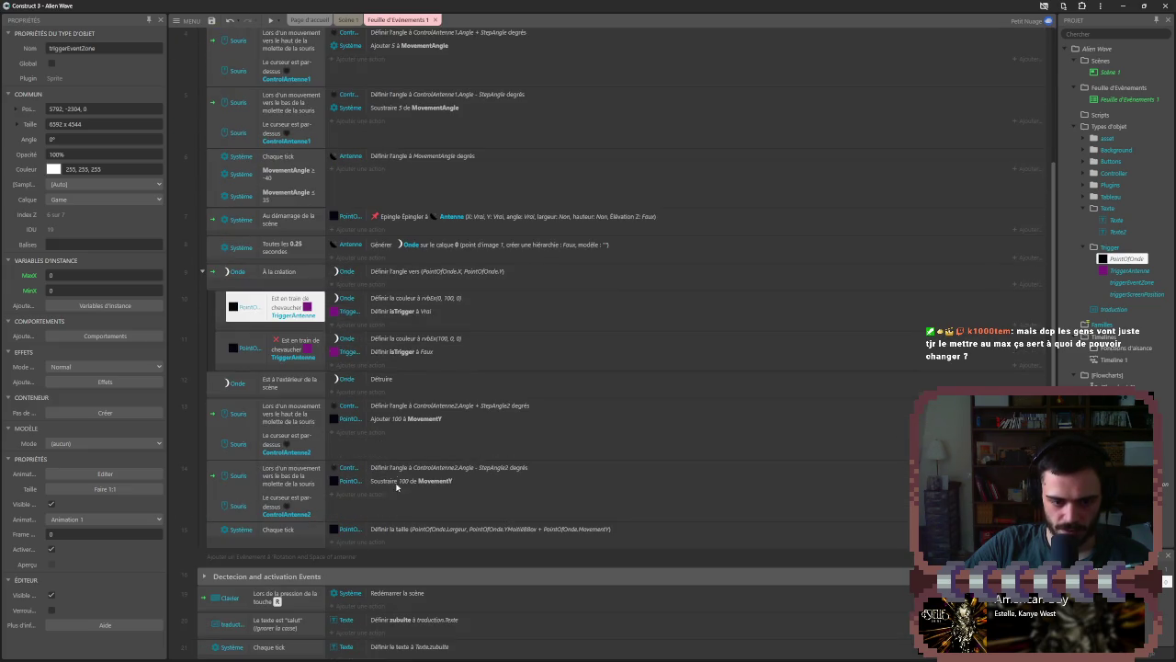
scroll(404, 514, "down", 1)
left_click(203, 525)
scroll(413, 496, "down", 2)
- Set the Créer objet X and Y to random() between triggerEventZone's BBox edges and confirm
double_click(434, 477)
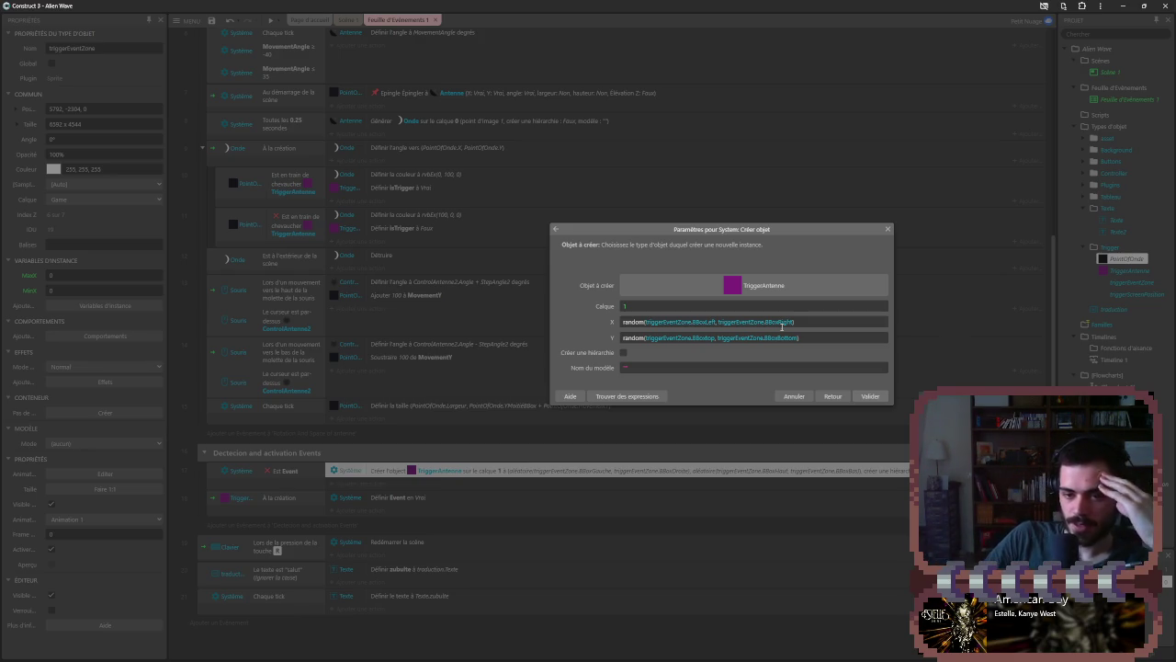
left_click(648, 322)
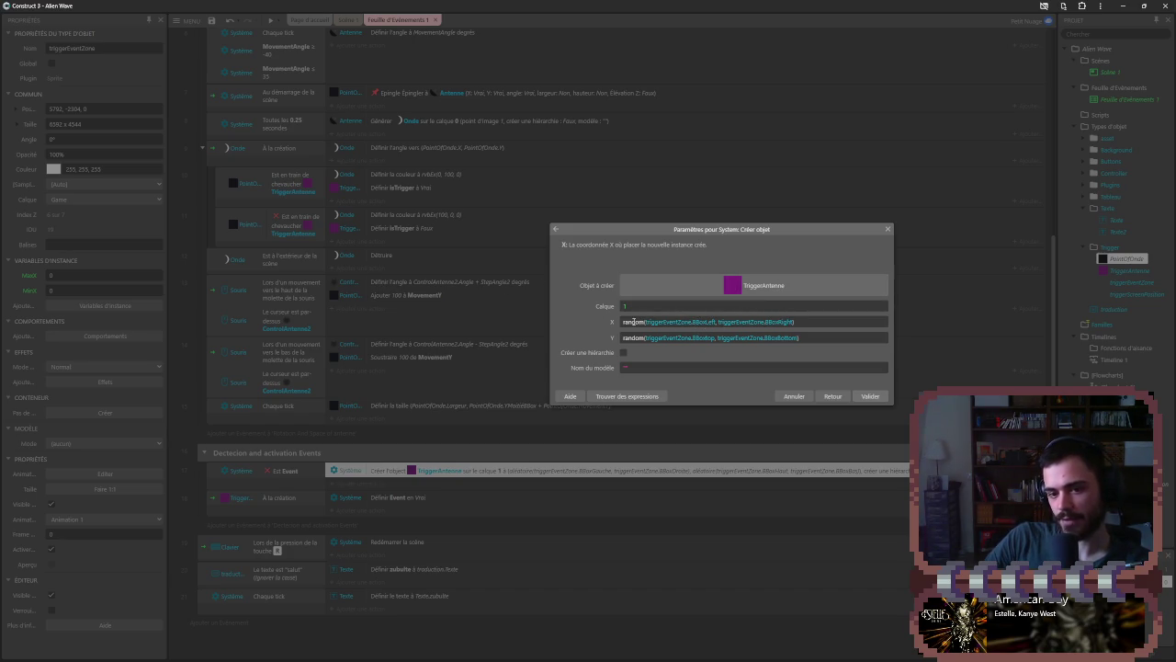
mouse_move(625, 322)
left_mouse_down()
mouse_move(781, 322)
mouse_move(556, 329)
left_mouse_up()
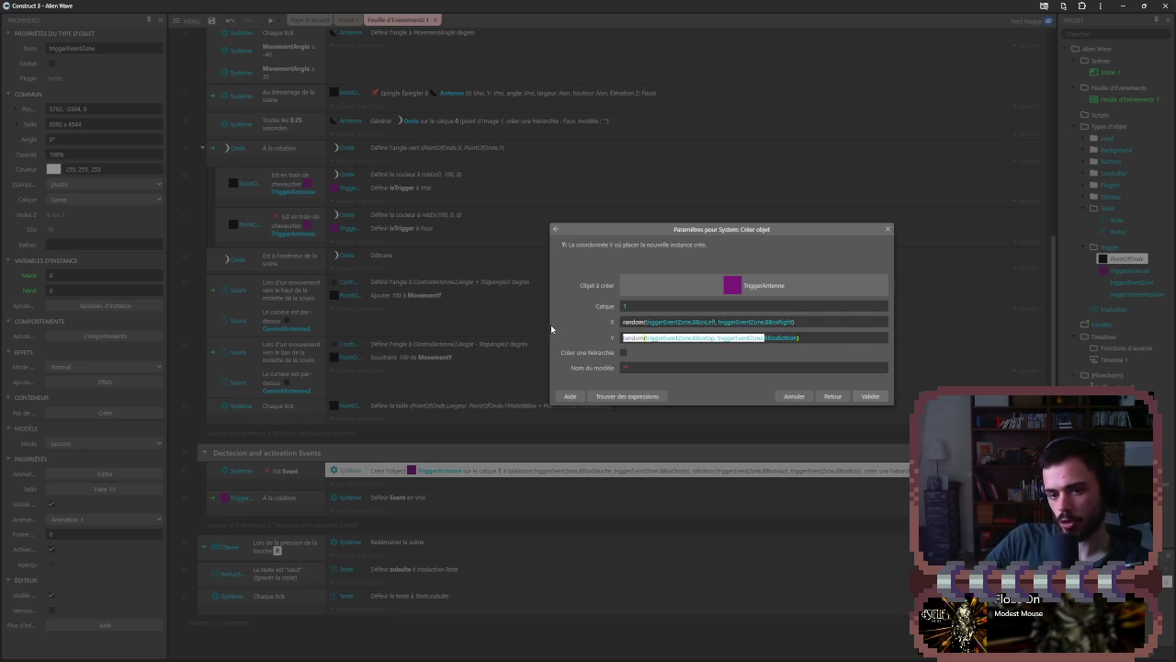
left_click(594, 335)
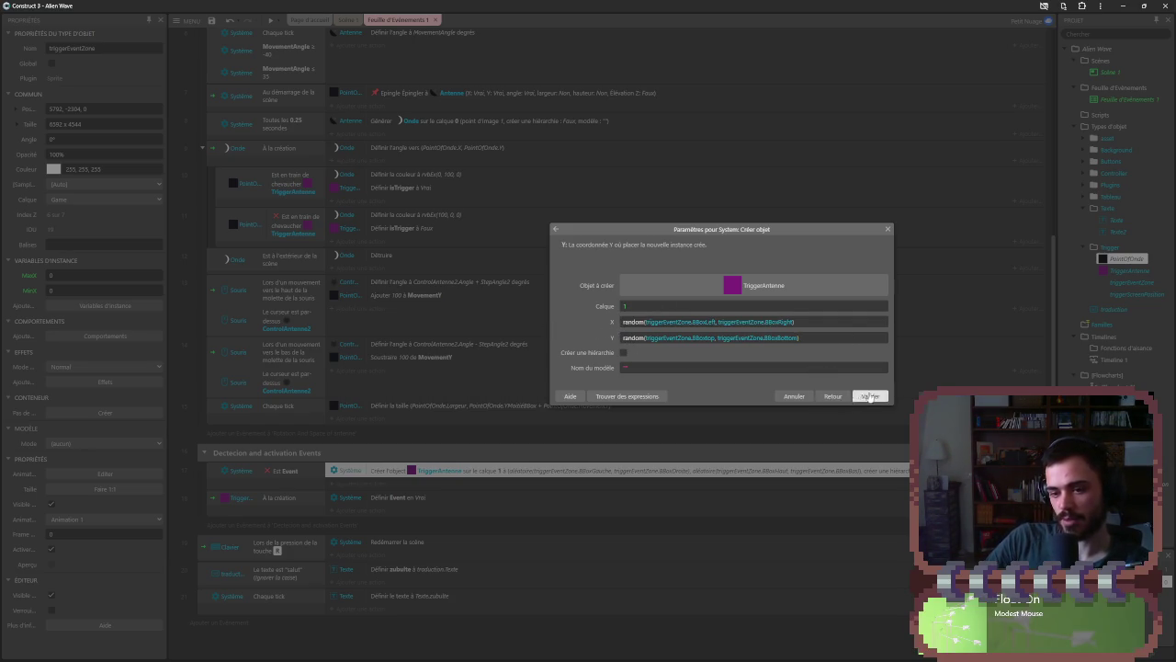
left_click(868, 395)
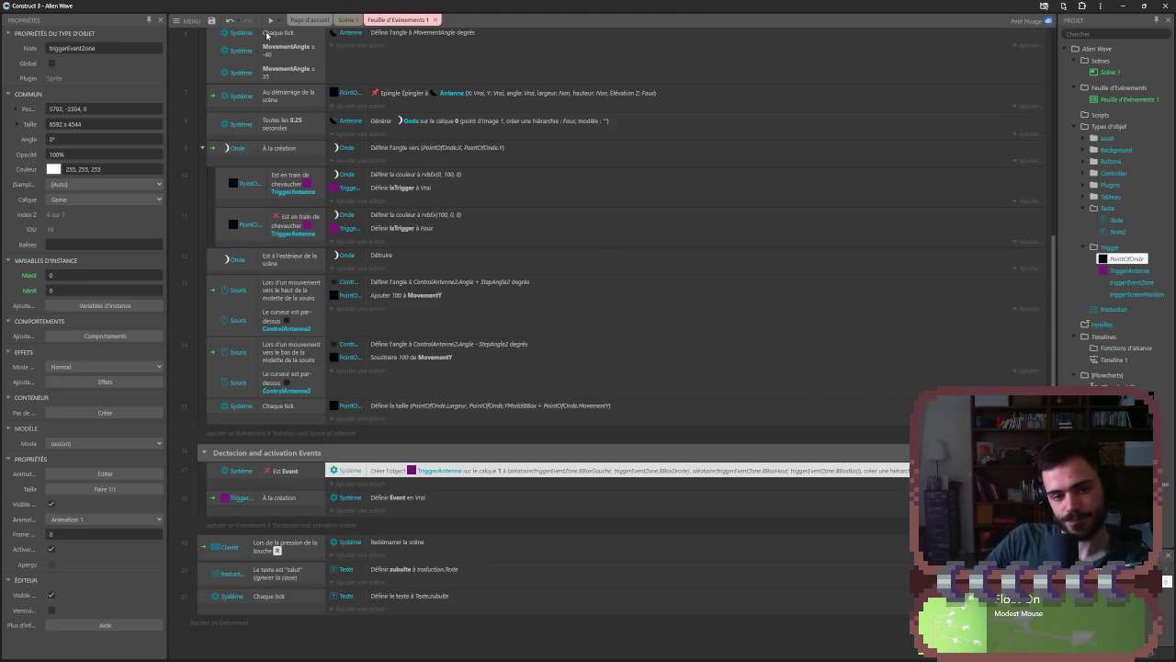
scroll(371, 336, "up", 5)
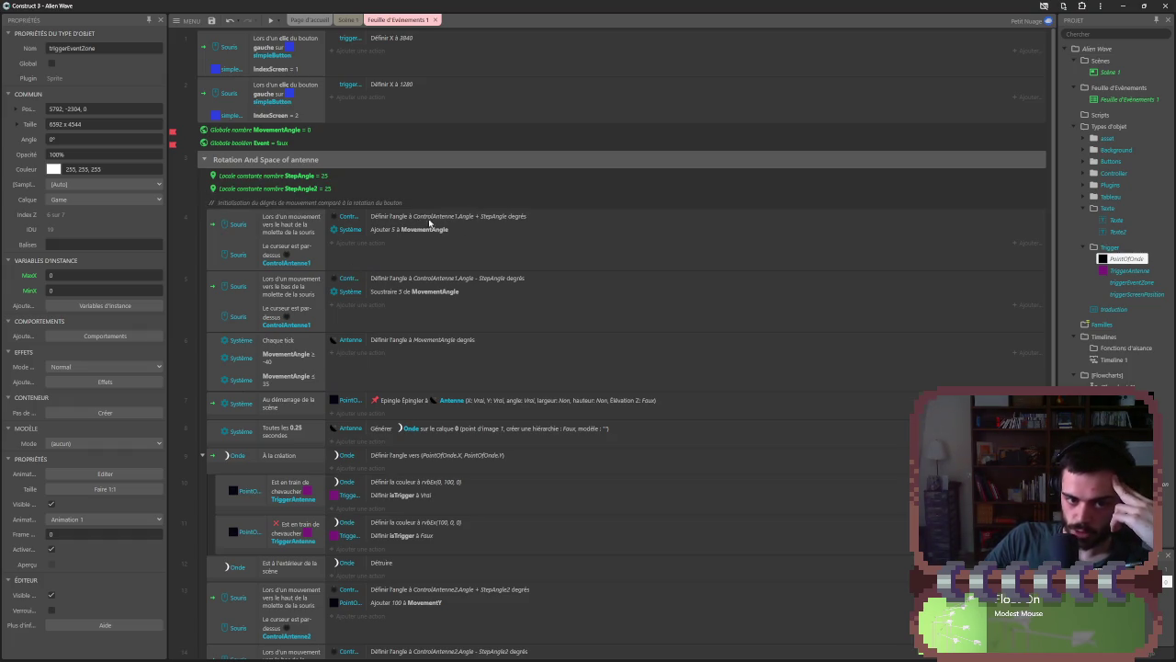
mouse_move(412, 231)
left_mouse_down()
mouse_move(353, 161)
mouse_move(280, 136)
mouse_move(287, 189)
left_mouse_up()
left_click_drag(382, 217, 379, 191)
scroll(428, 319, "down", 5)
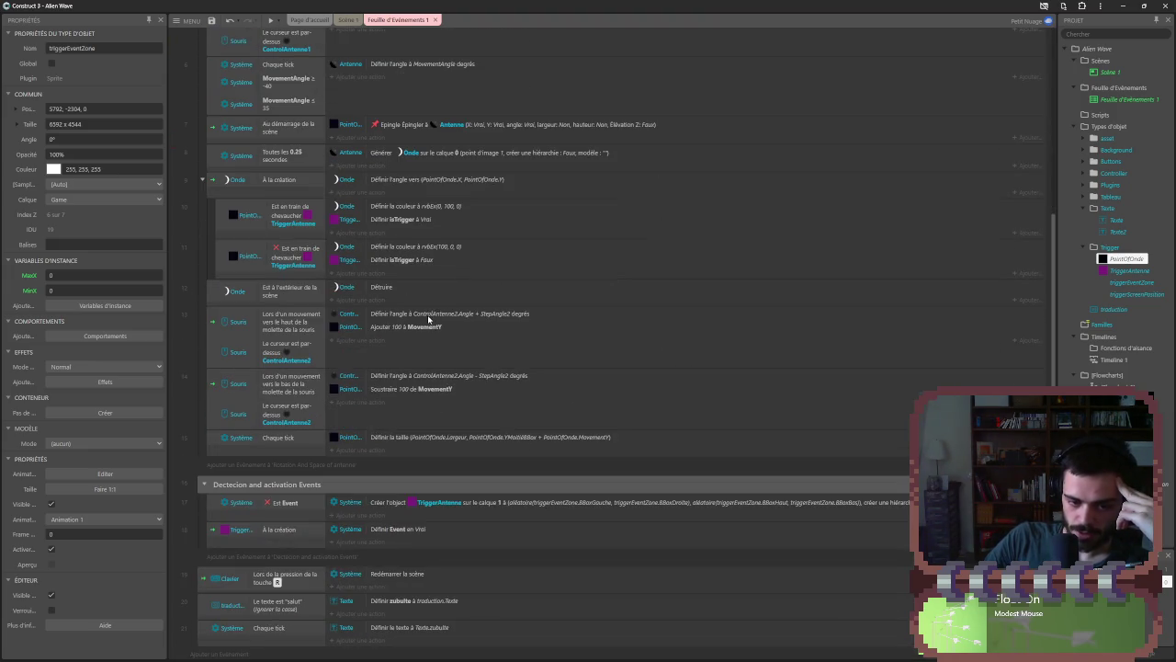
scroll(428, 319, "up", 5)
scroll(365, 250, "down", 5)
scroll(365, 251, "up", 5)
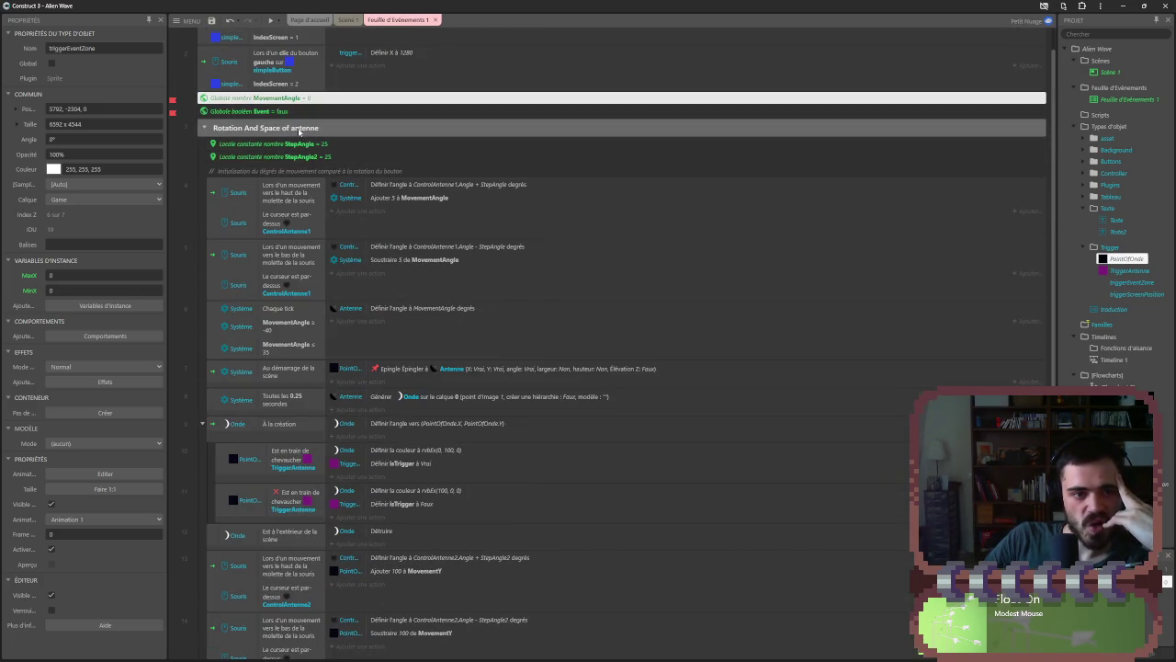
scroll(314, 163, "down", 5)
scroll(376, 297, "up", 5)
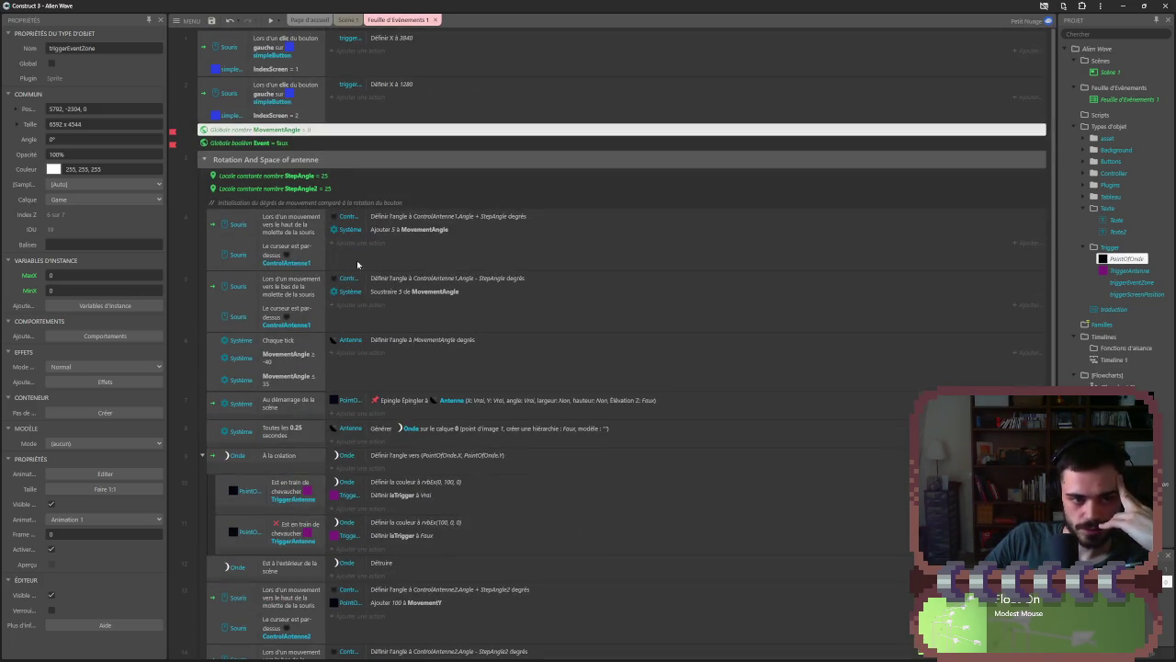
scroll(368, 261, "down", 5)
scroll(374, 243, "up", 5)
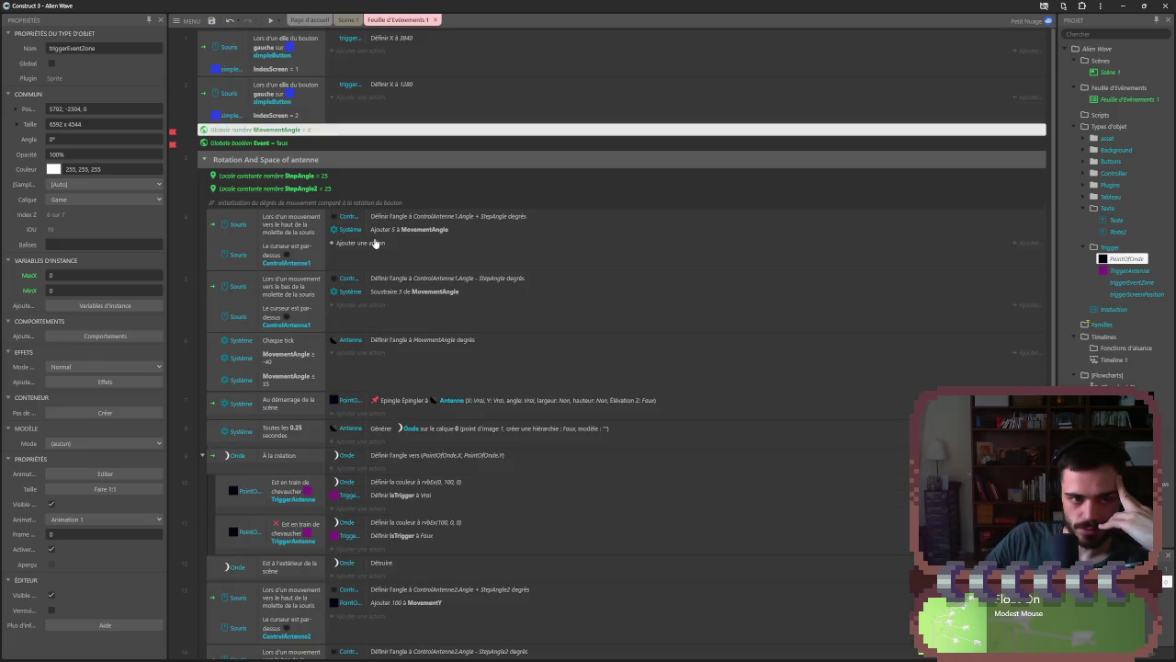
scroll(374, 245, "down", 5)
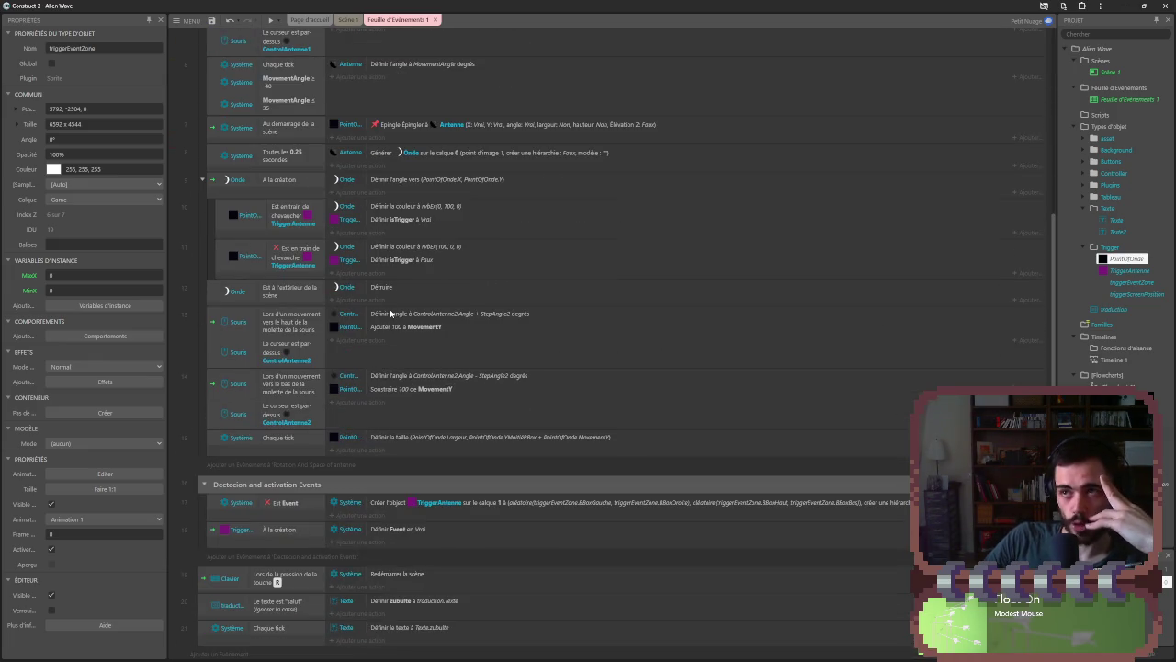
scroll(376, 324, "down", 1)
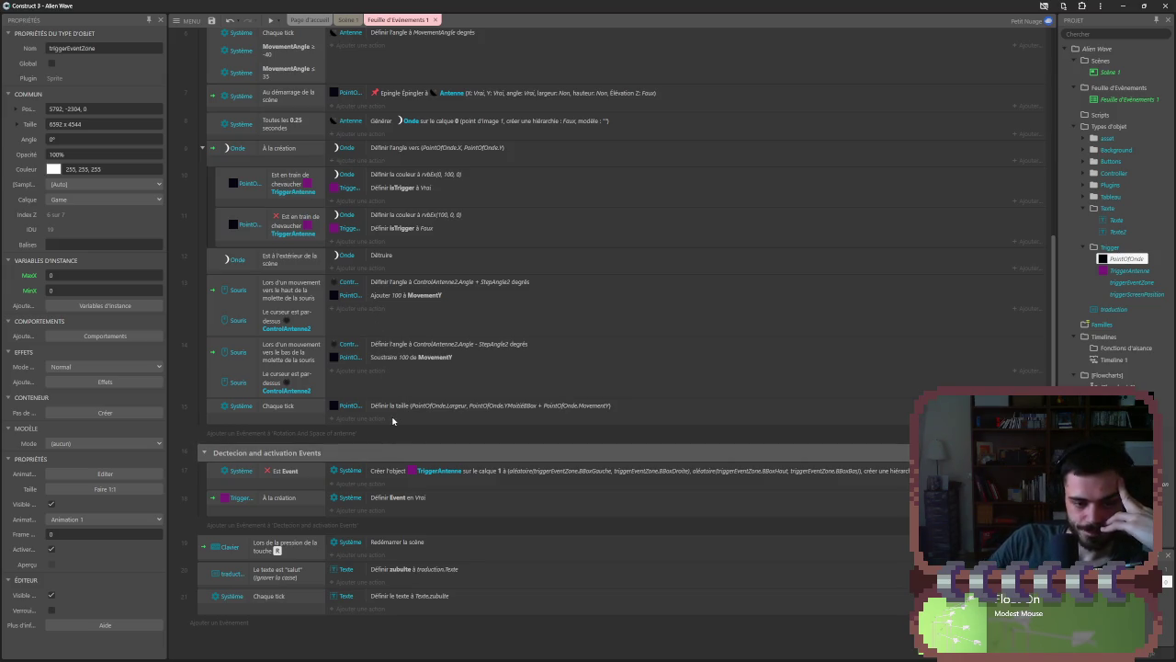
scroll(397, 410, "up", 6)
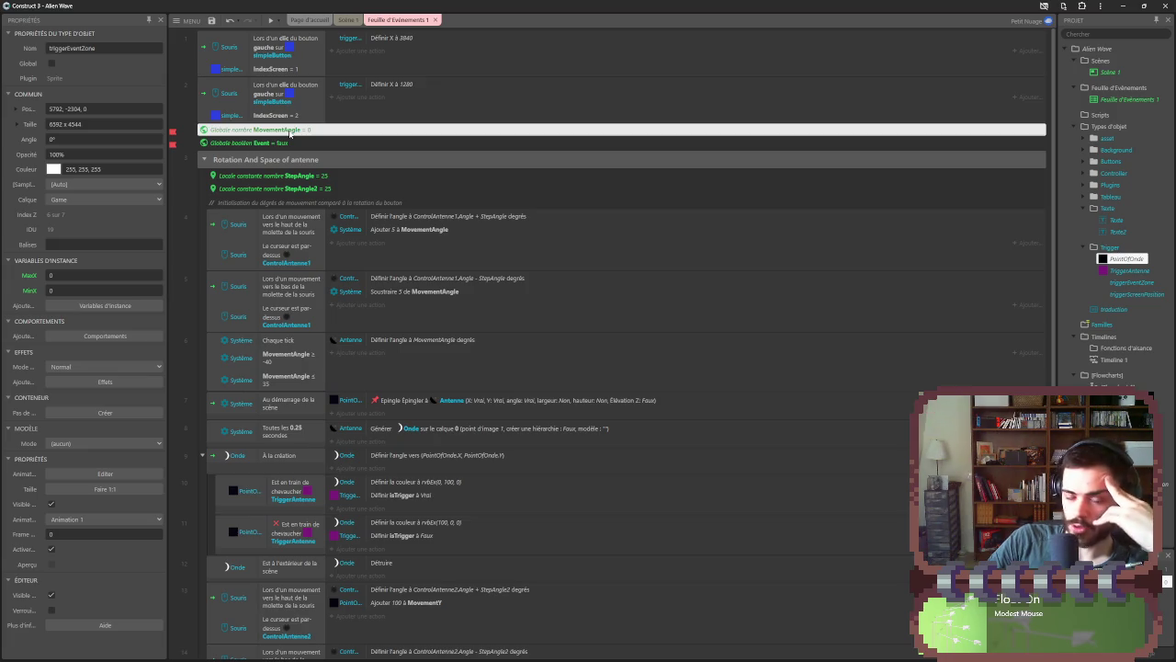
scroll(310, 188, "down", 5)
scroll(420, 331, "up", 5)
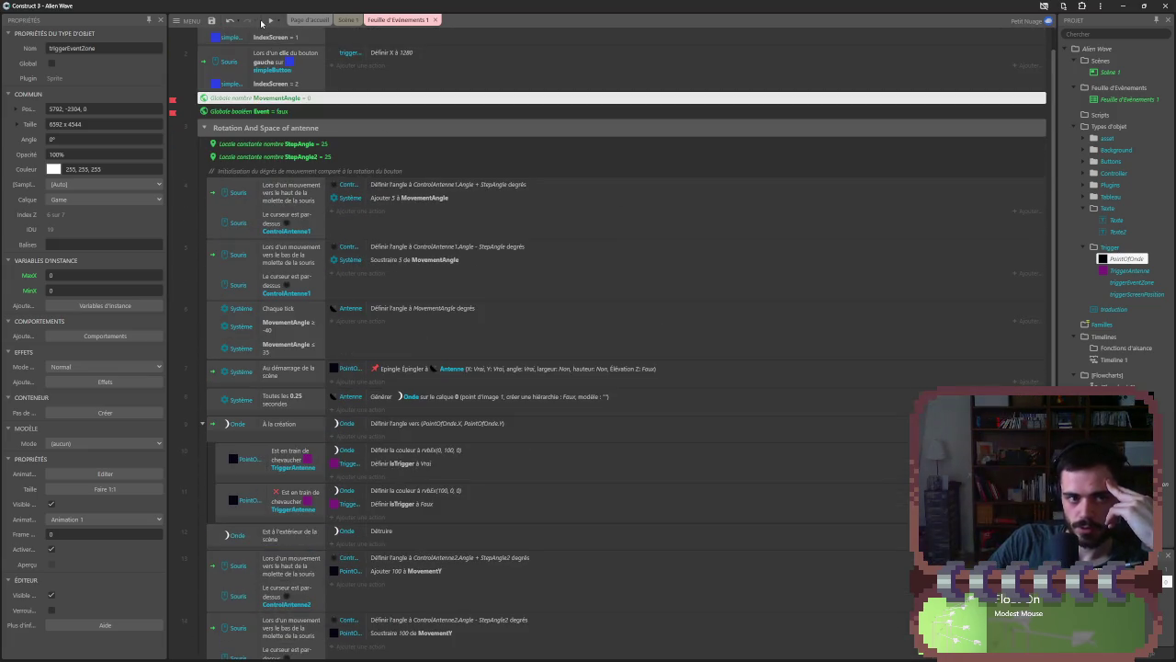
left_click(269, 22)
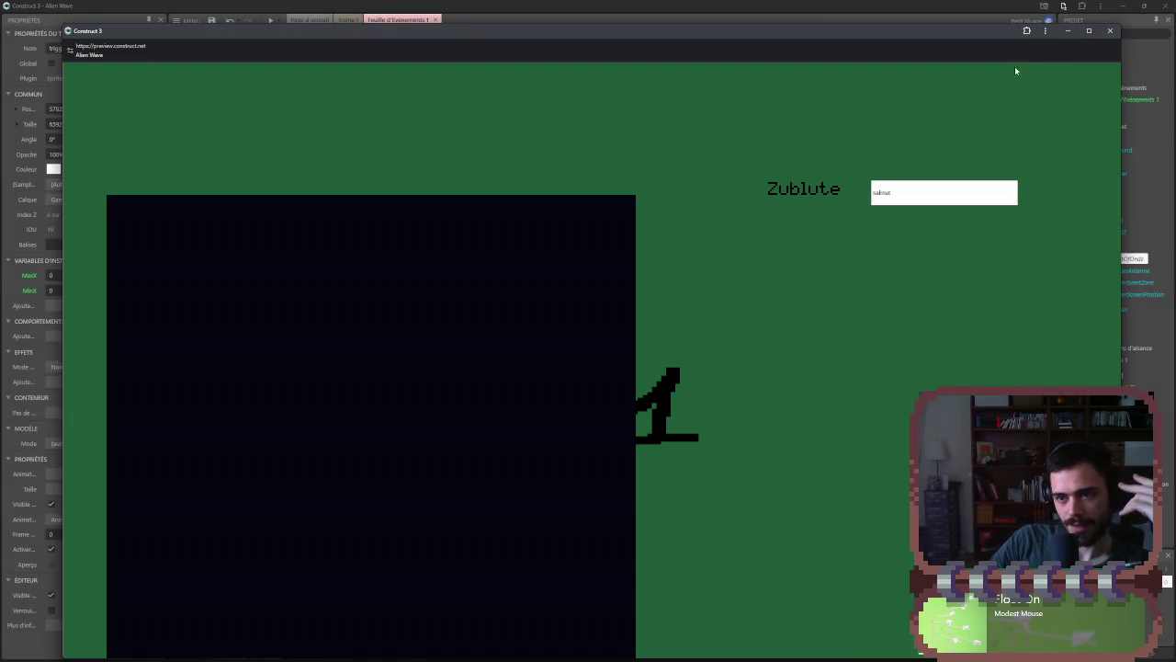
- Enlarge the preview and turn both knobs to re-aim the dish and flatten the beam
left_click(1089, 32)
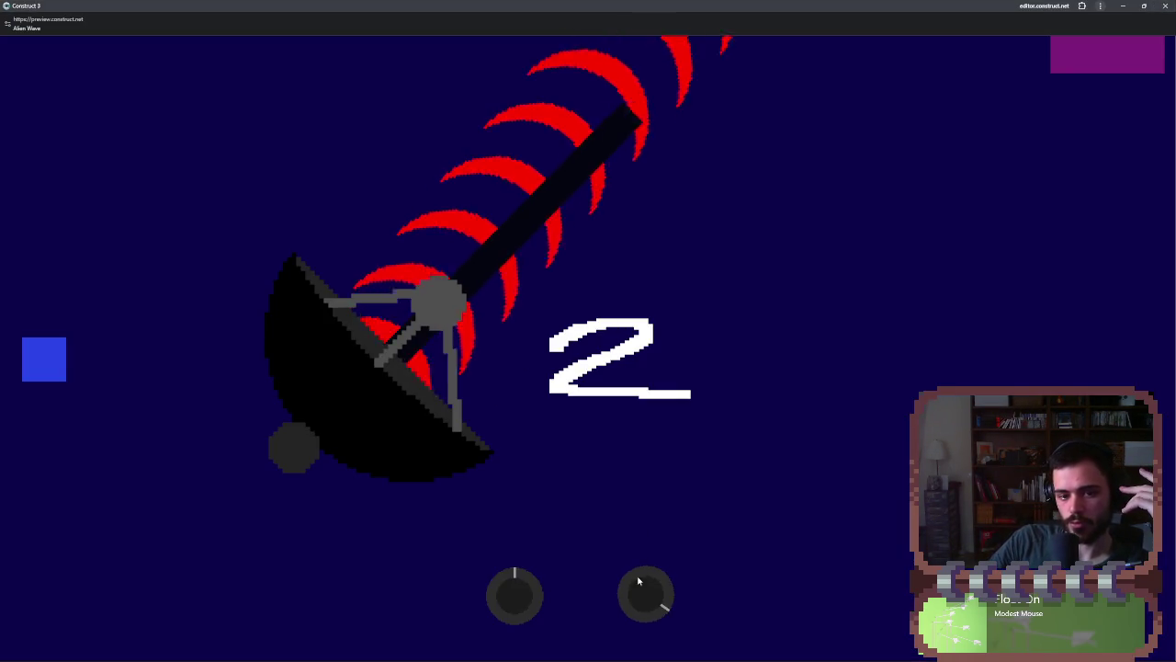
left_click_drag(633, 586, 827, 334)
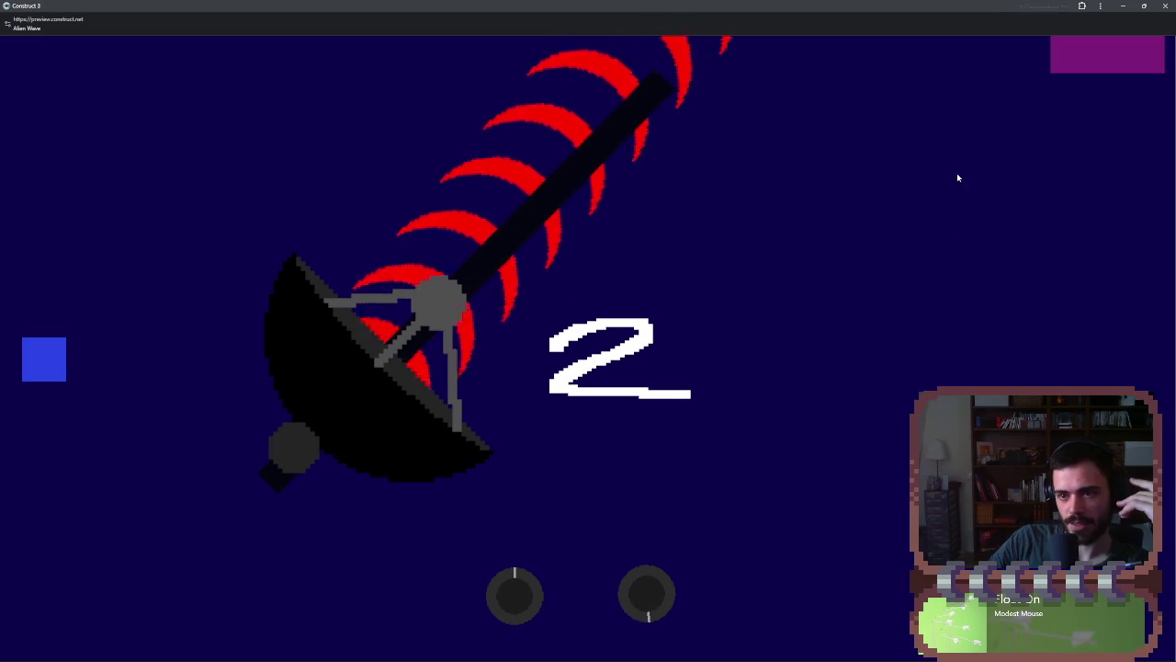
left_click(630, 595)
left_click_drag(518, 612, 531, 602)
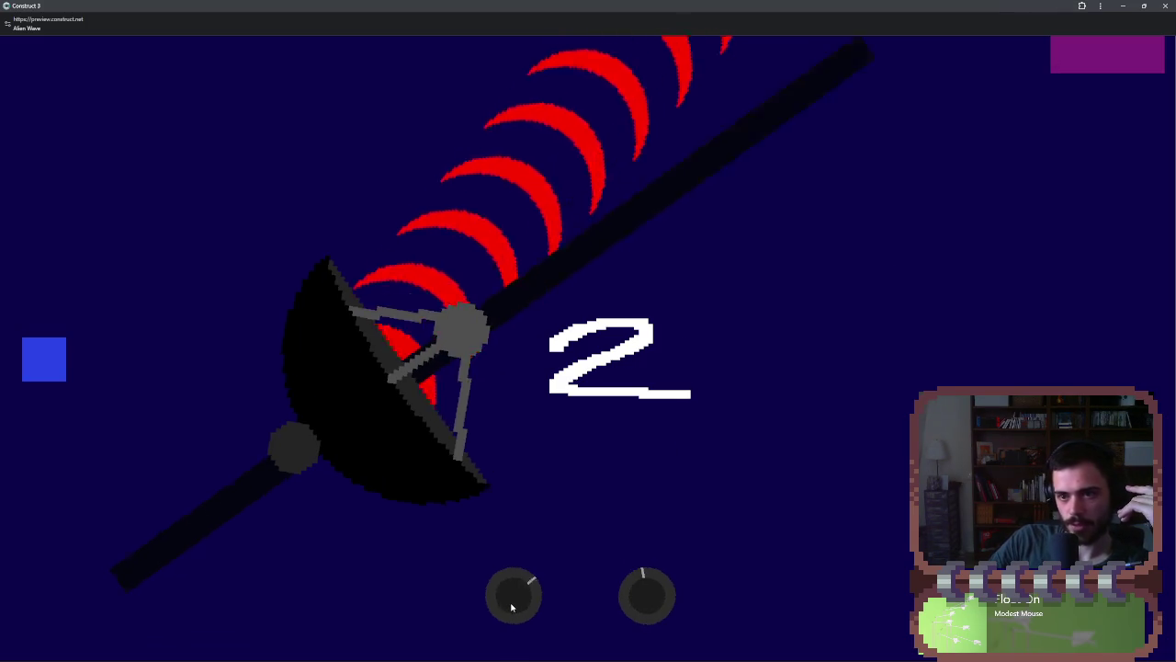
left_click(651, 605)
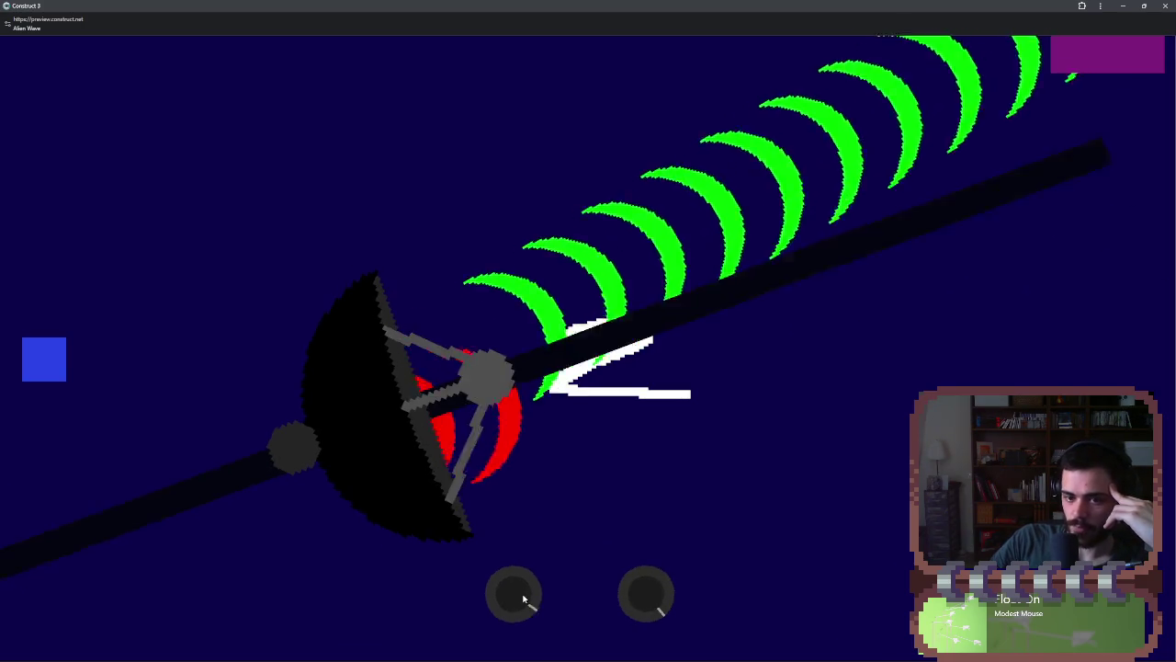
- Scroll over the left knob to rotate the dish back and forth until all waves turn green
scroll(500, 602, "down", 2)
scroll(503, 603, "up", 3)
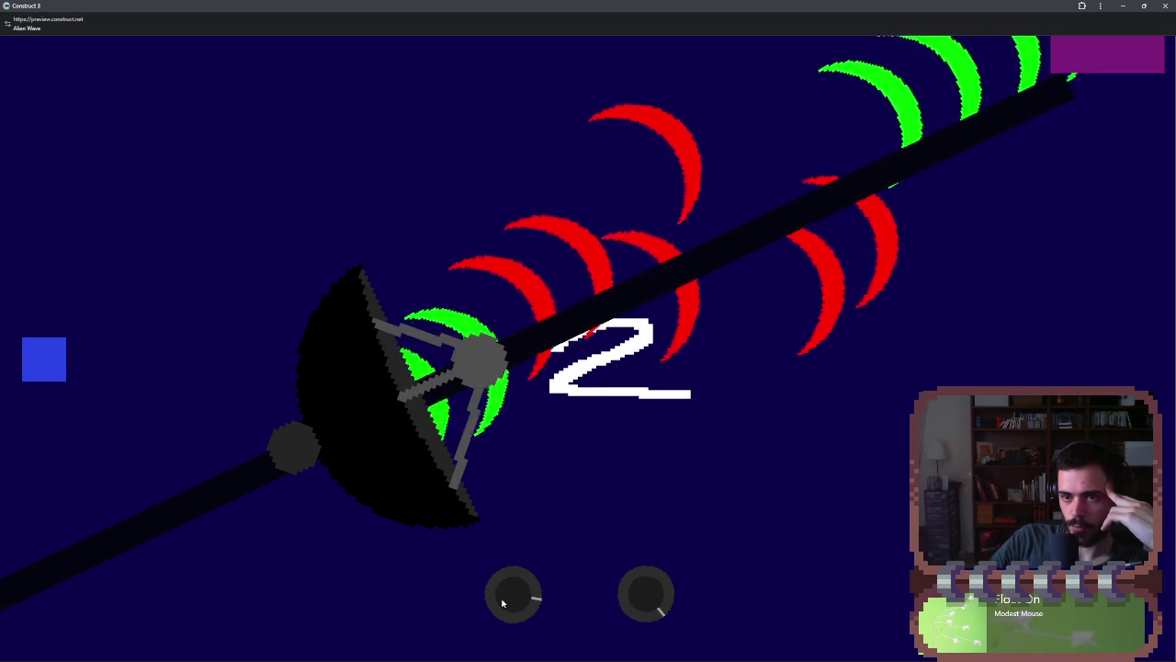
scroll(657, 616, "up", 5)
scroll(513, 601, "up", 5)
scroll(513, 605, "down", 3)
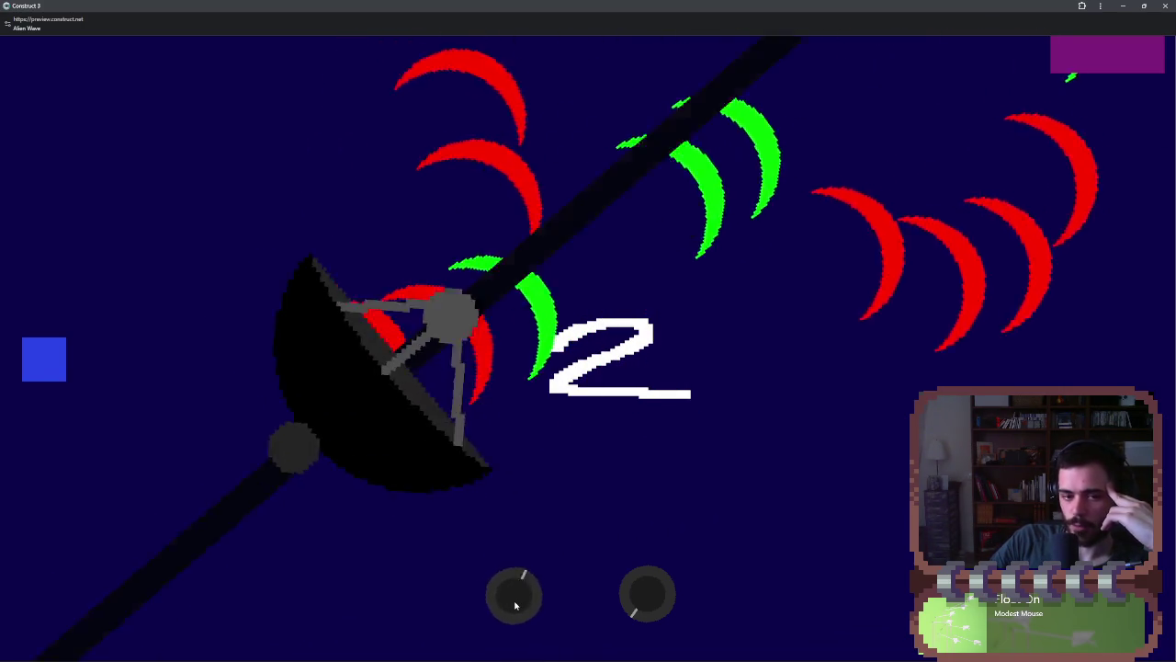
scroll(515, 600, "down", 3)
scroll(632, 593, "down", 8)
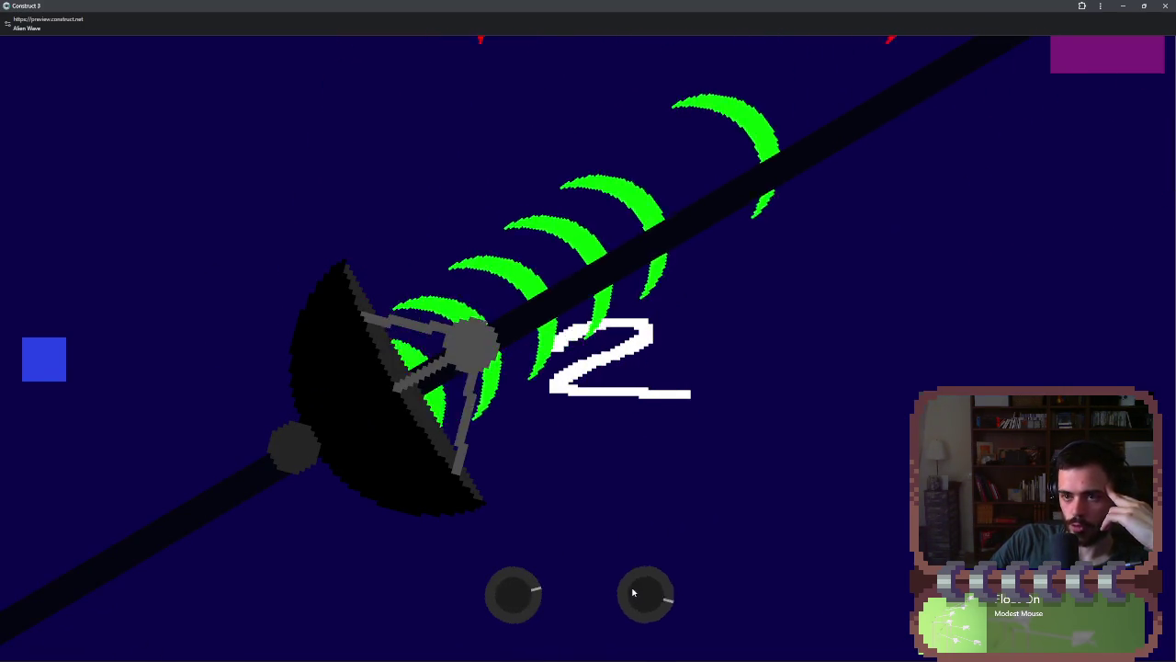
scroll(634, 594, "down", 4)
scroll(640, 595, "up", 6)
scroll(522, 598, "up", 3)
scroll(522, 598, "down", 2)
scroll(522, 597, "up", 2)
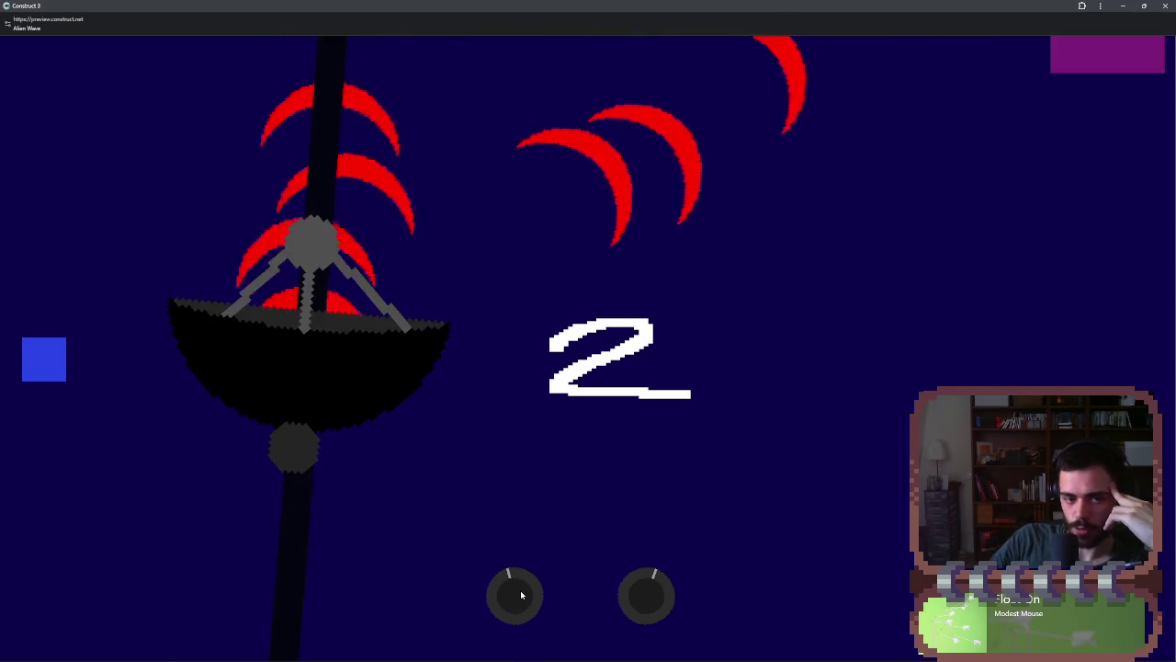
scroll(520, 593, "down", 2)
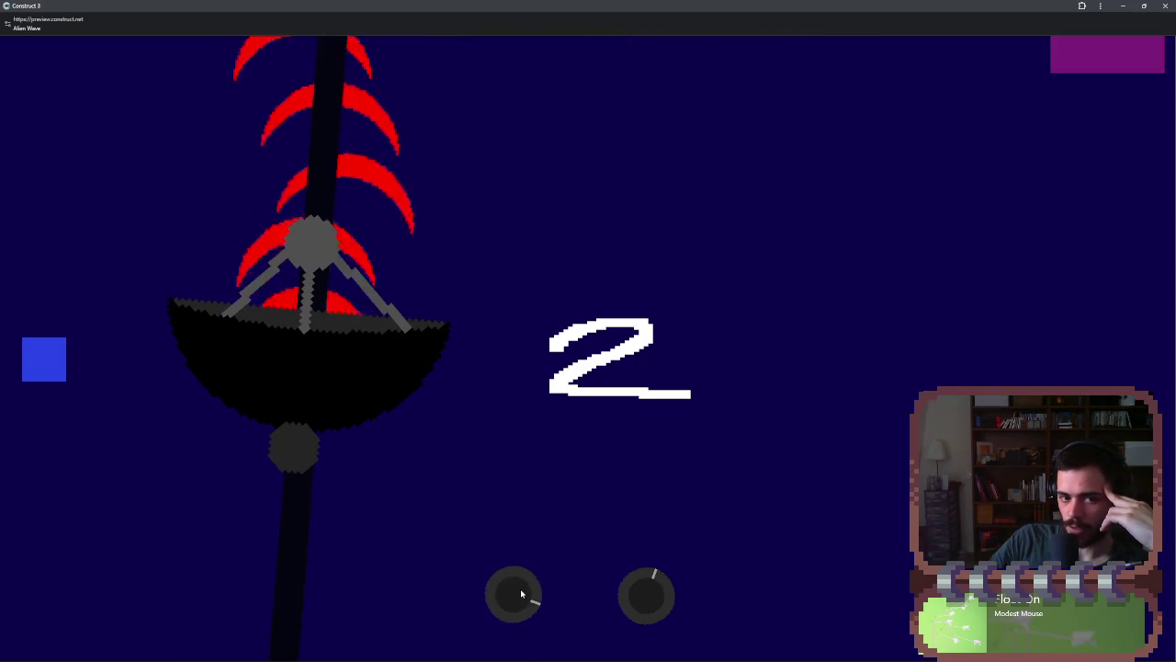
scroll(521, 594, "down", 3)
scroll(521, 594, "down", 3)
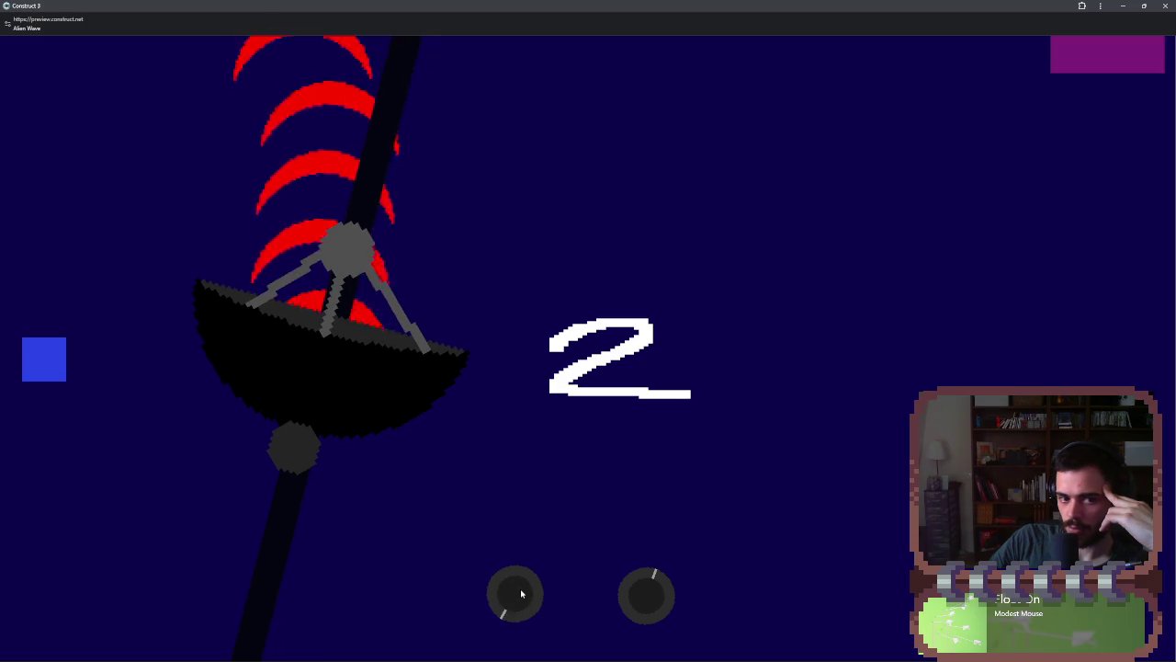
scroll(522, 594, "down", 4)
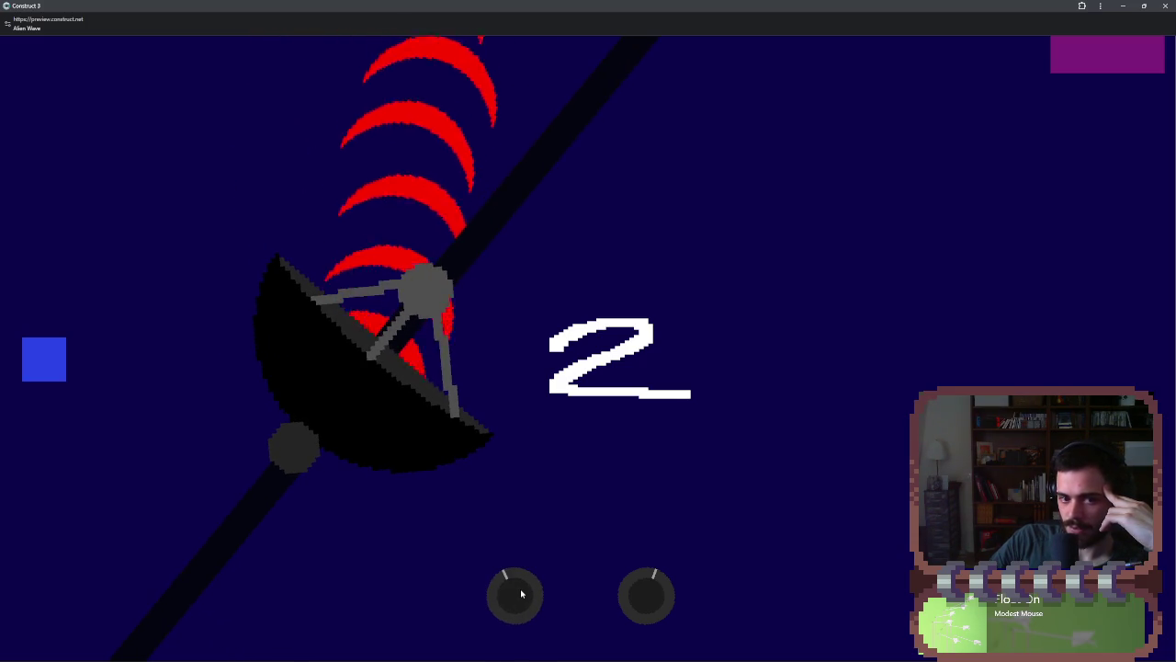
scroll(521, 594, "down", 2)
scroll(521, 594, "down", 3)
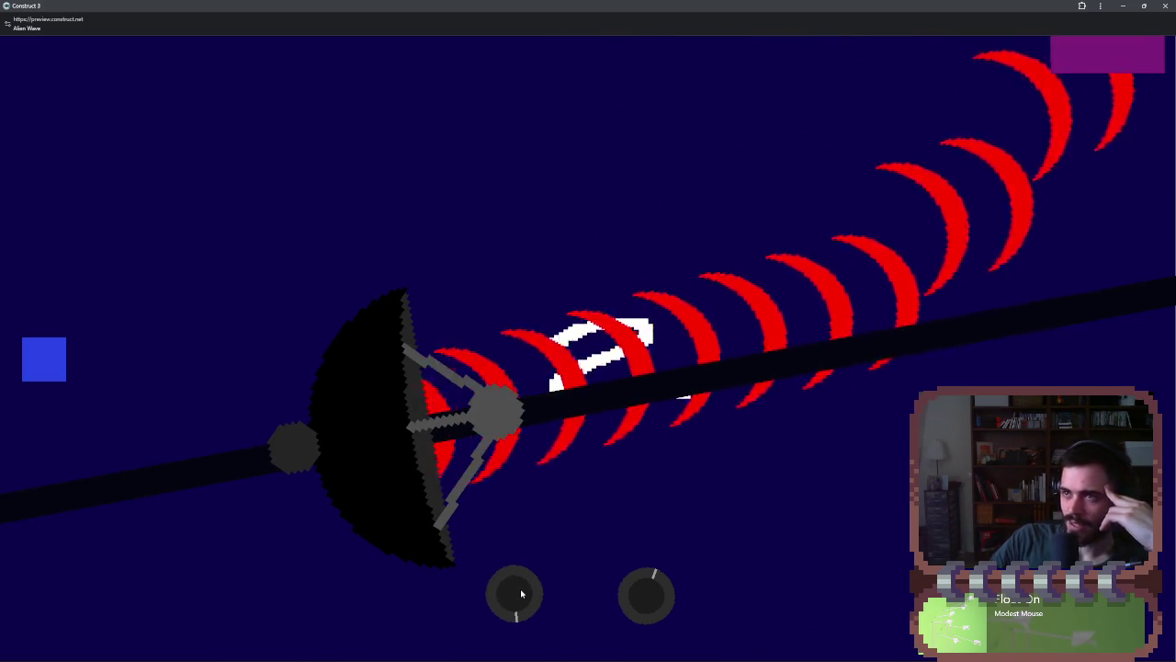
scroll(502, 597, "up", 4)
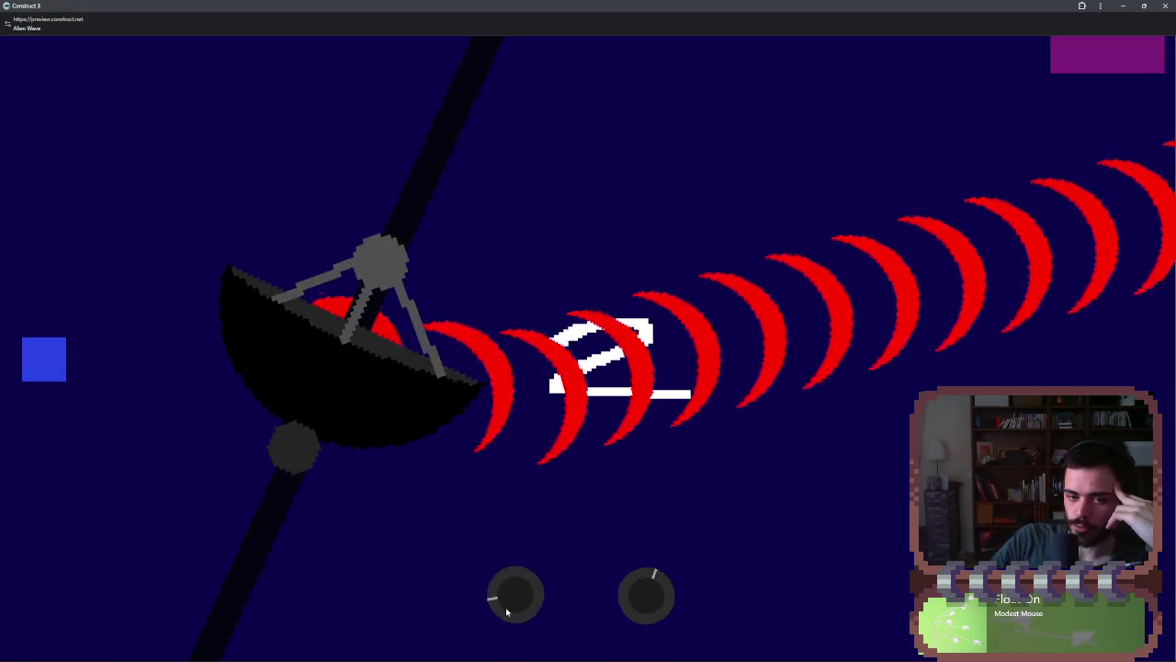
scroll(496, 609, "down", 2)
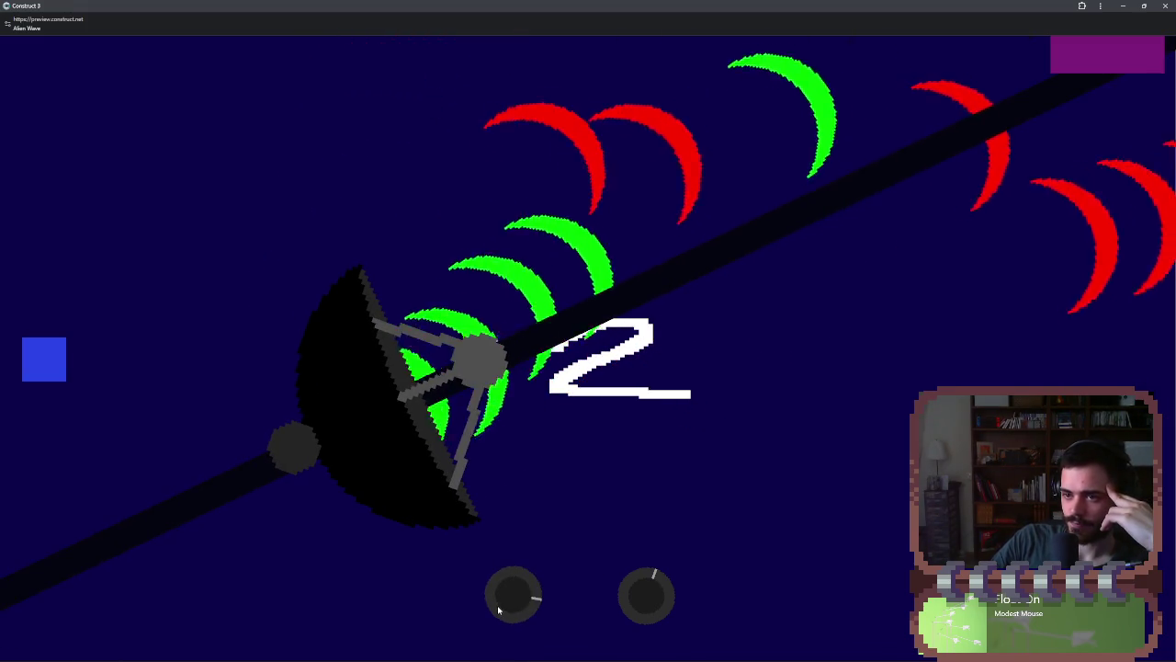
scroll(497, 613, "down", 1)
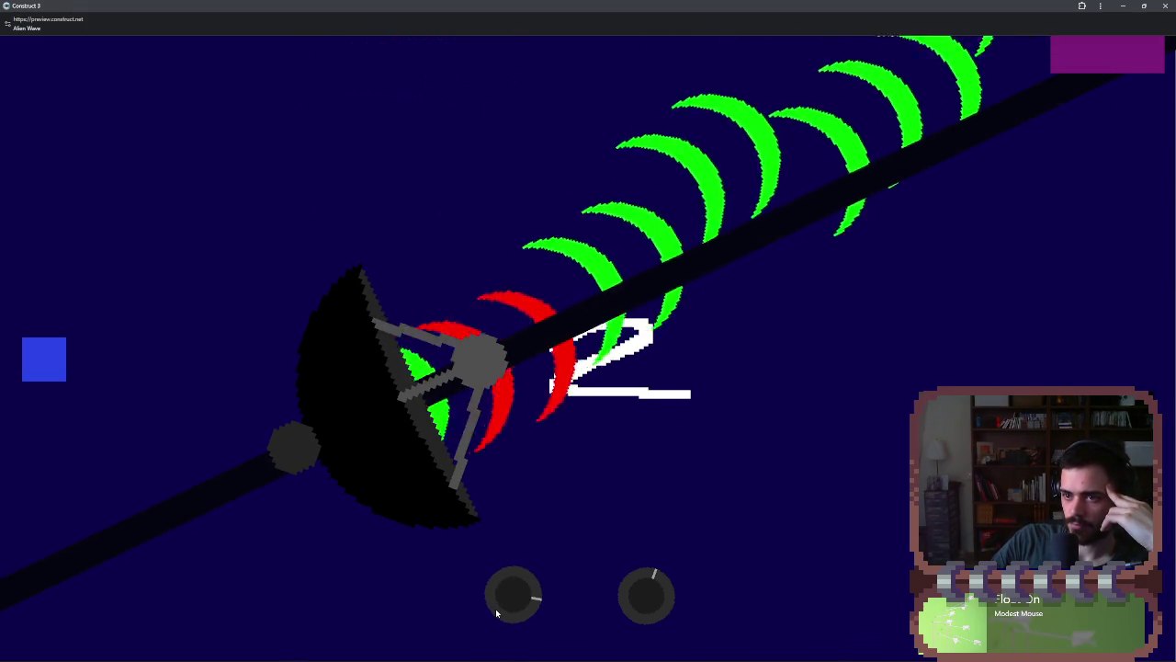
scroll(496, 613, "up", 1)
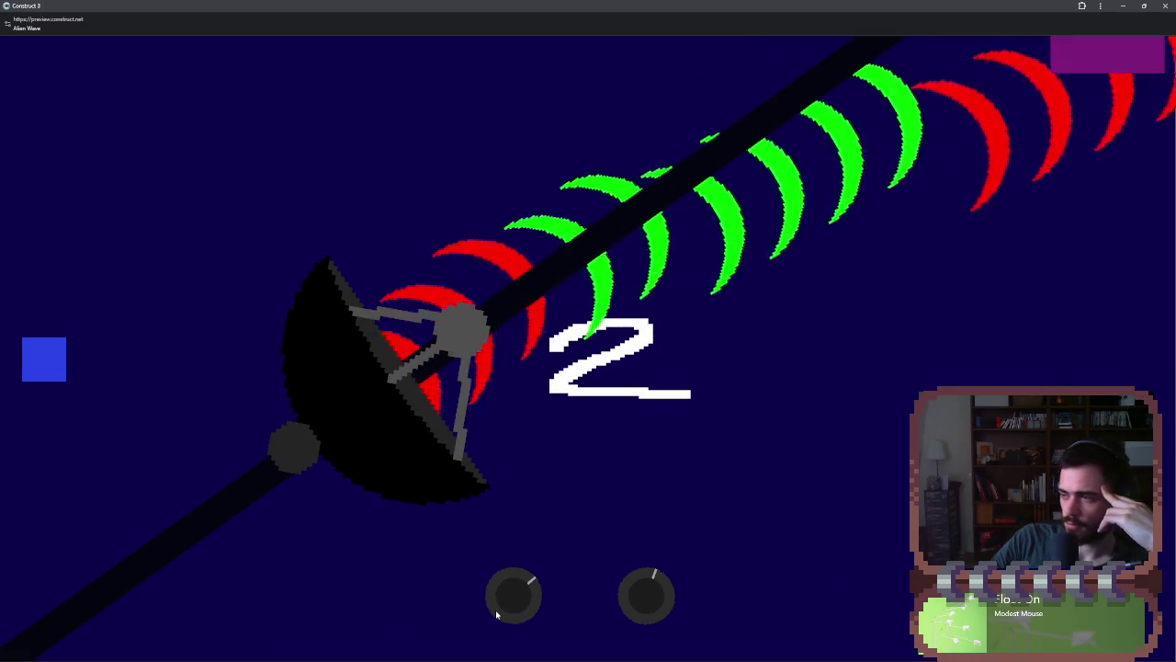
scroll(496, 613, "up", 2)
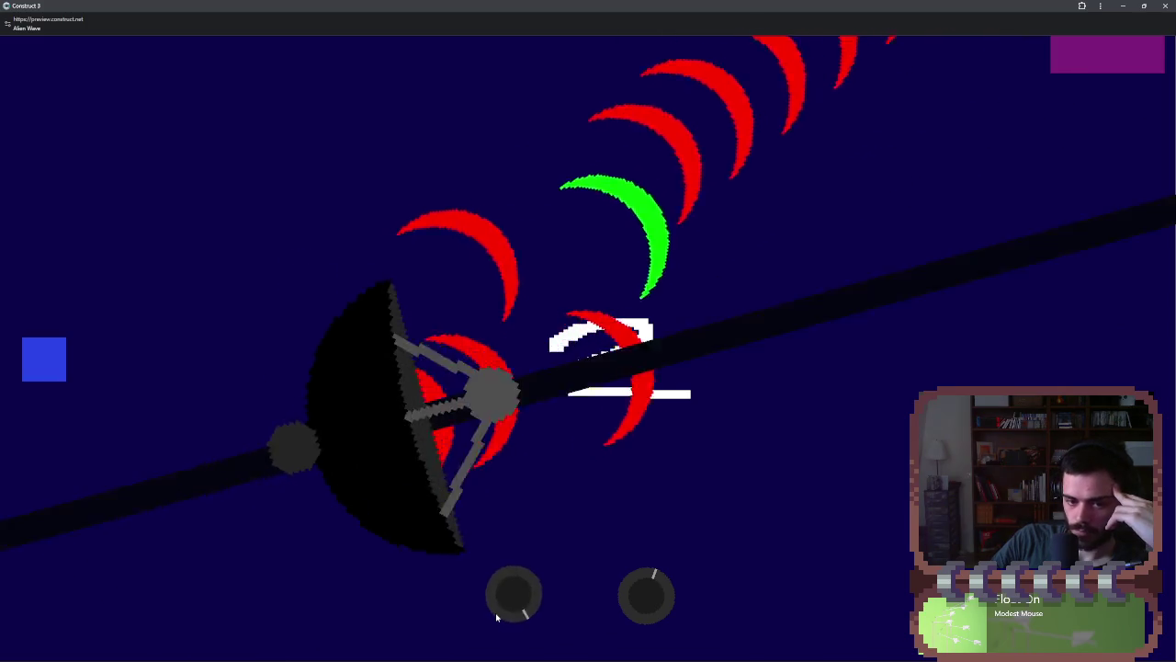
scroll(496, 613, "down", 2)
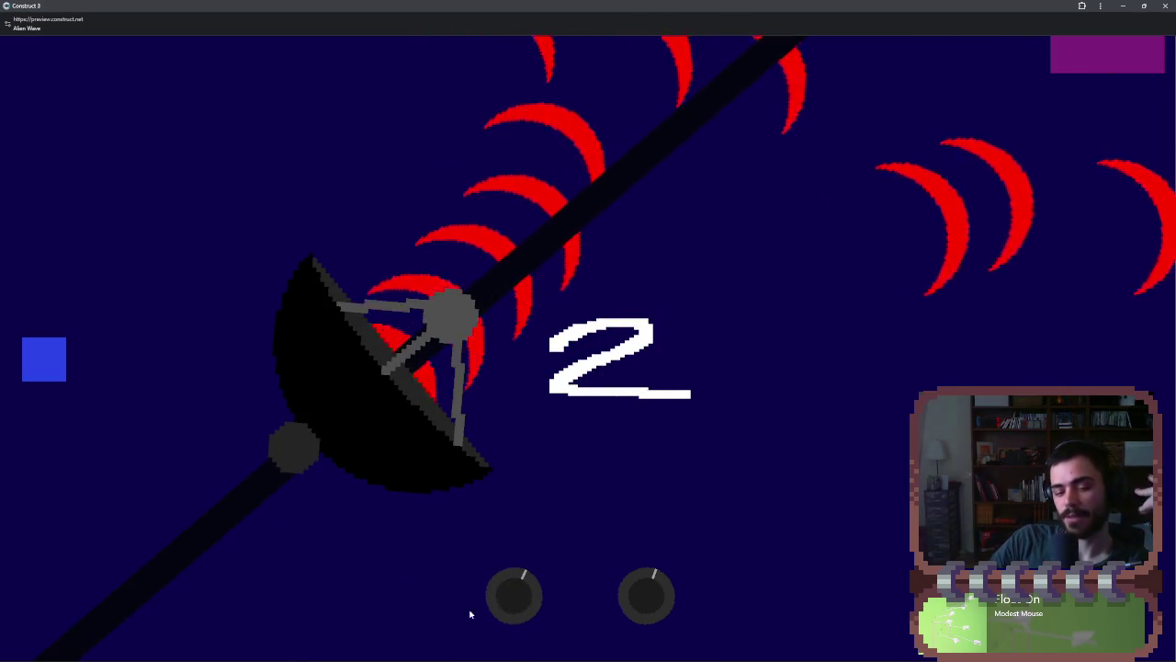
scroll(501, 604, "down", 1)
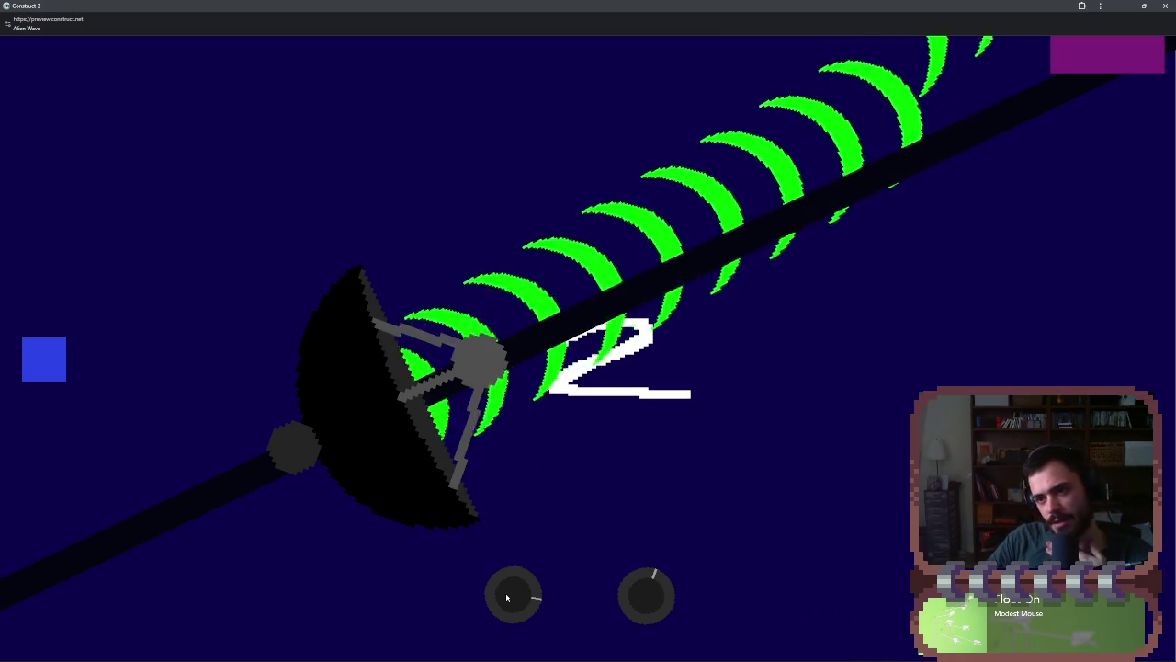
- Add the final letter 't' to the Zublute answer field, then switch the game to the dish level
left_click(926, 166)
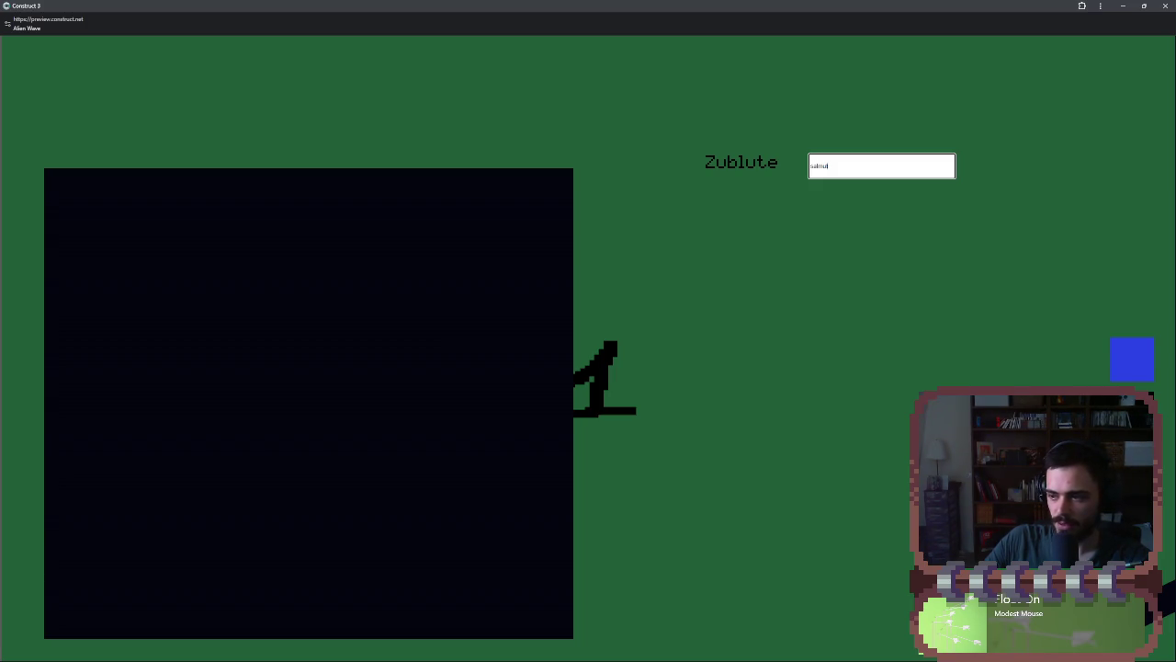
type("t")
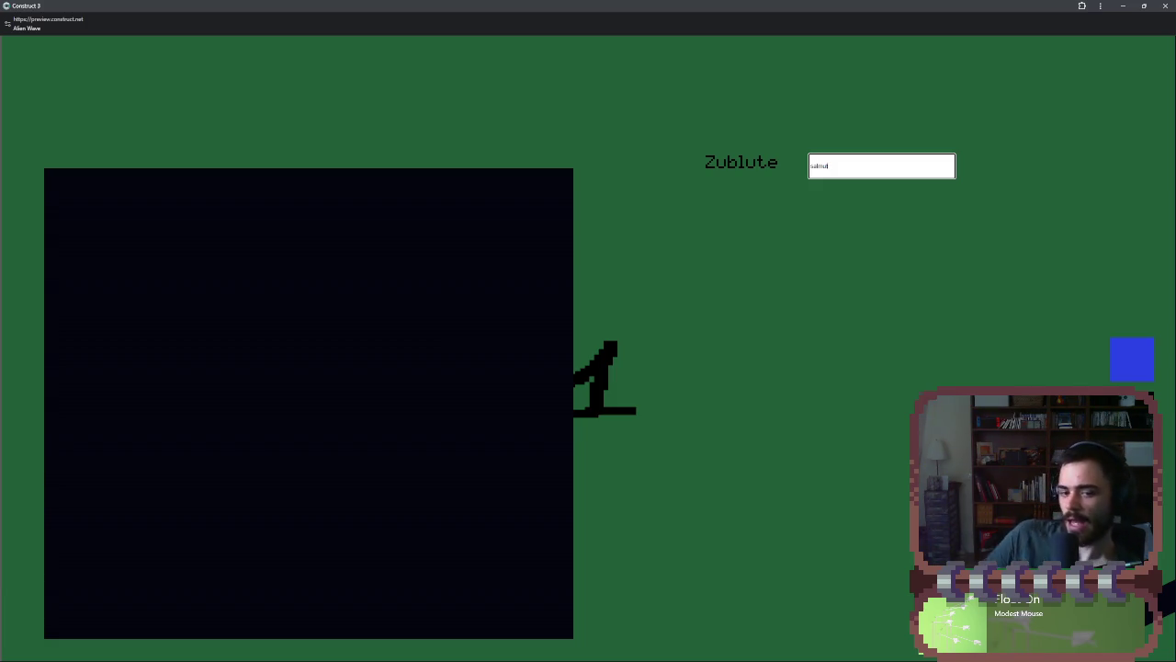
left_click(1107, 361)
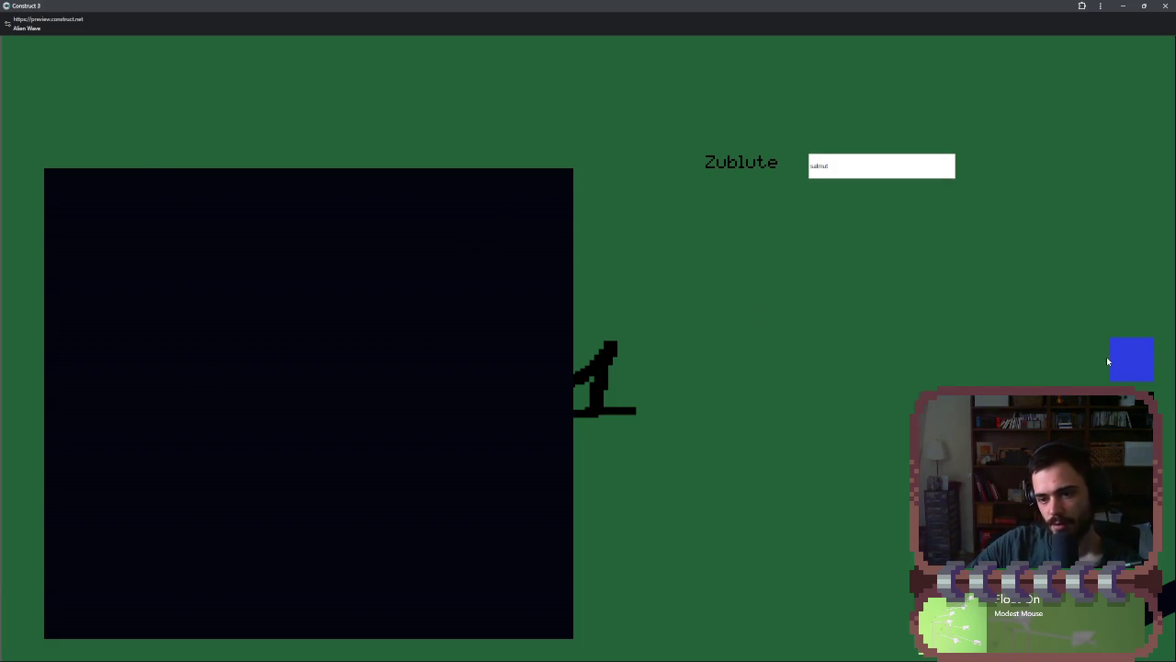
left_click(1120, 361)
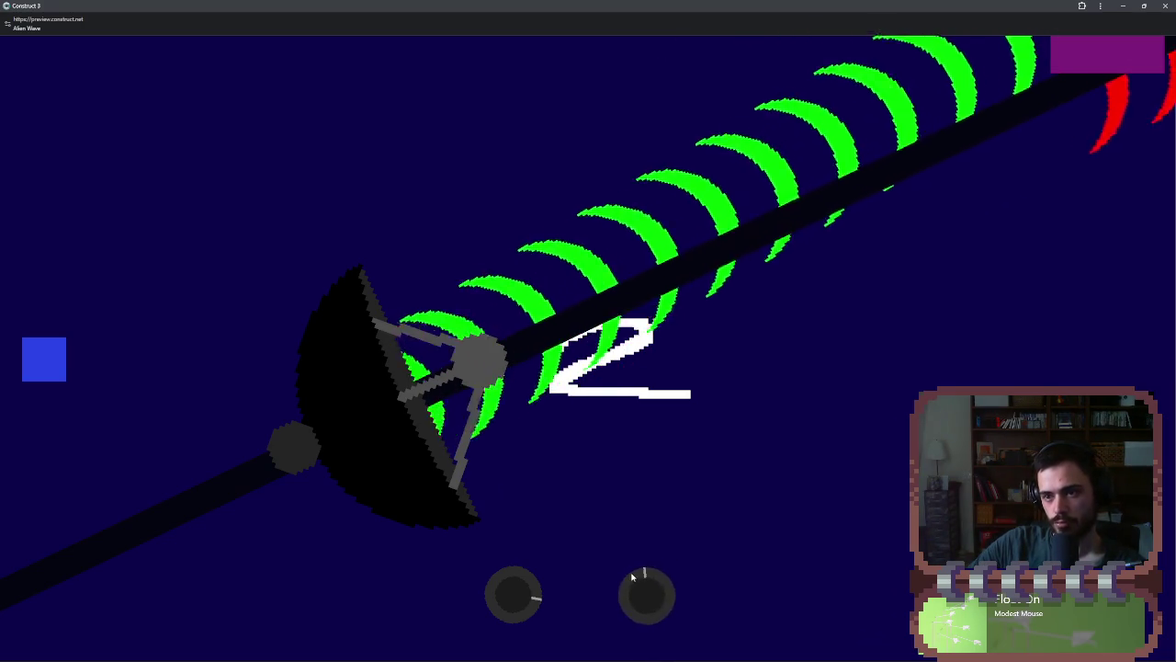
- Rotate the beam with the right knob until the waves turn red, then return to the Zublute screen
scroll(632, 577, "down", 3)
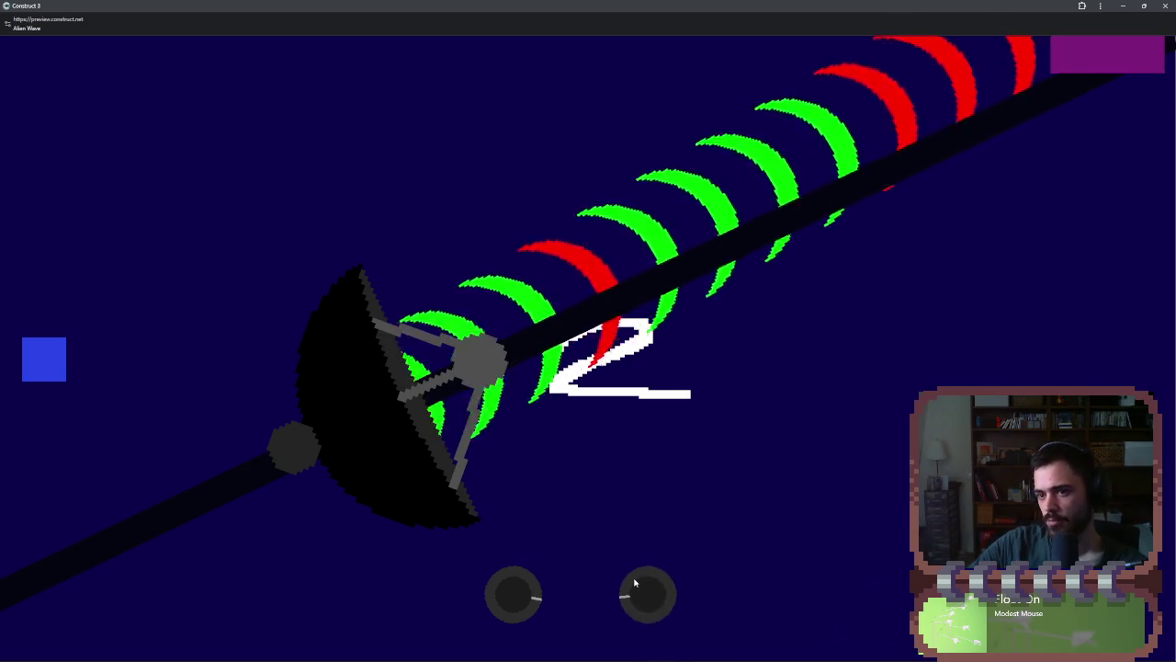
scroll(630, 585, "up", 3)
scroll(629, 584, "down", 2)
scroll(628, 579, "up", 3)
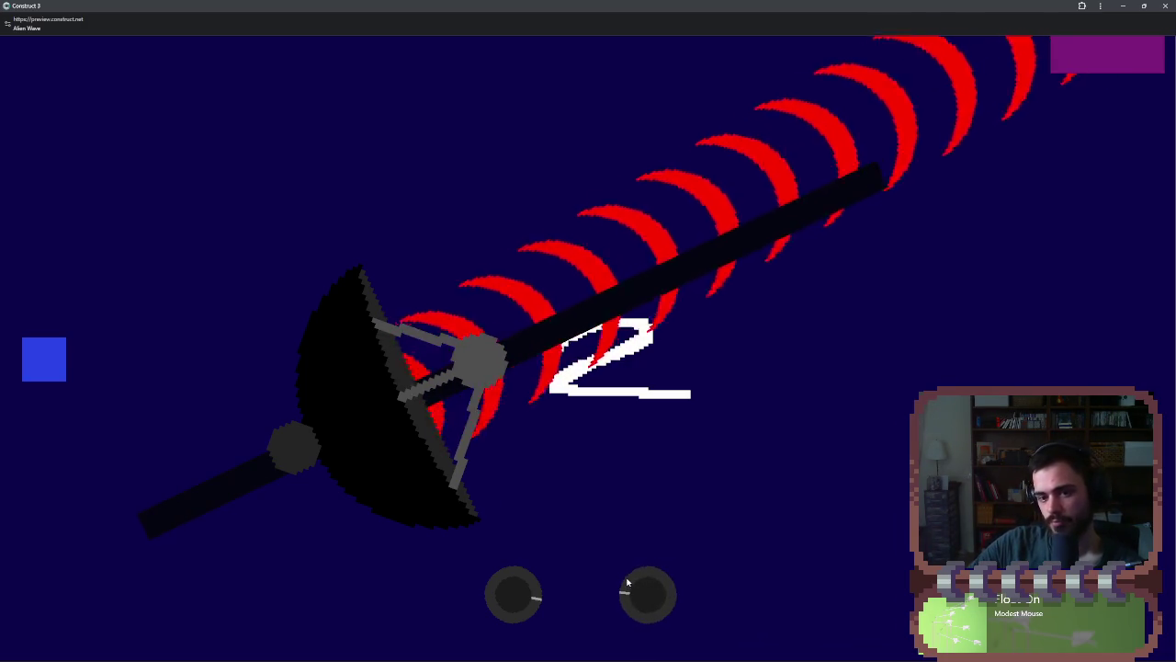
left_click(50, 366)
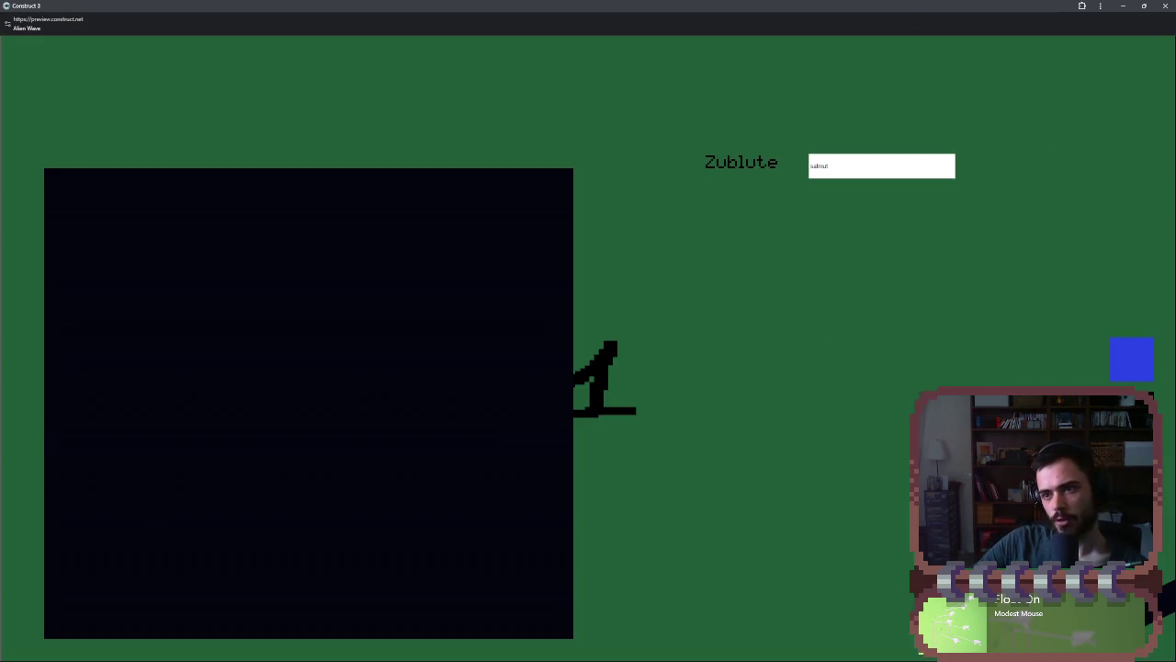
- Close the Alien Wave preview window to get back to the event sheet
left_click(1165, 6)
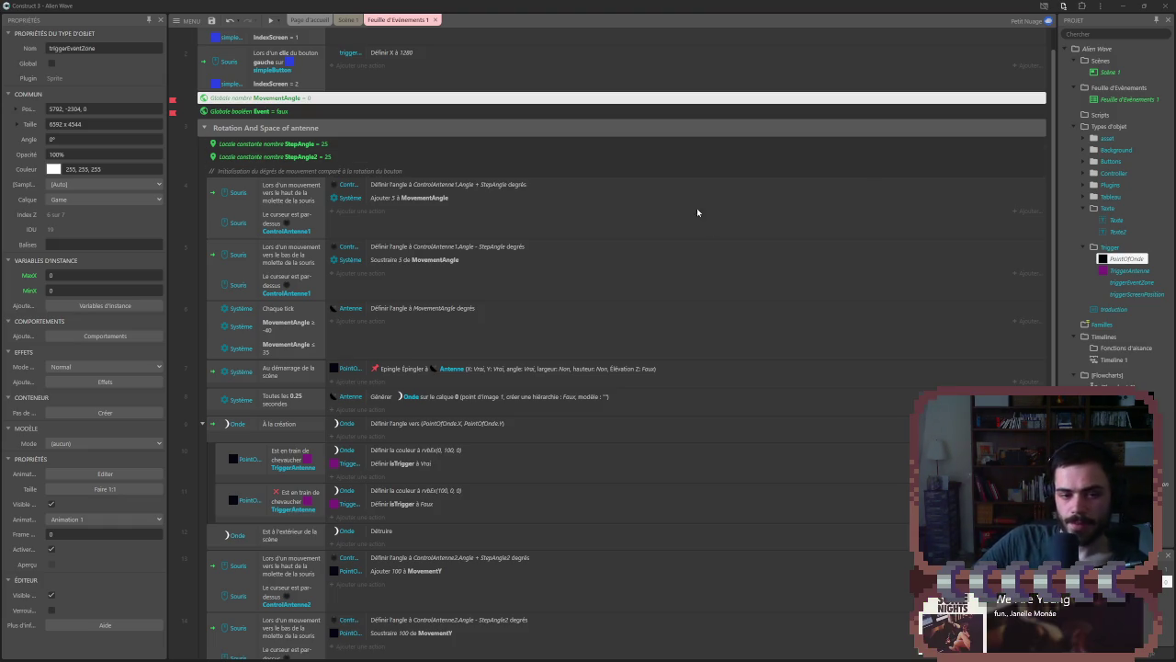
- Scroll briefly through the event sheet, then switch to the Scène 1 layout view
scroll(806, 269, "up", 1)
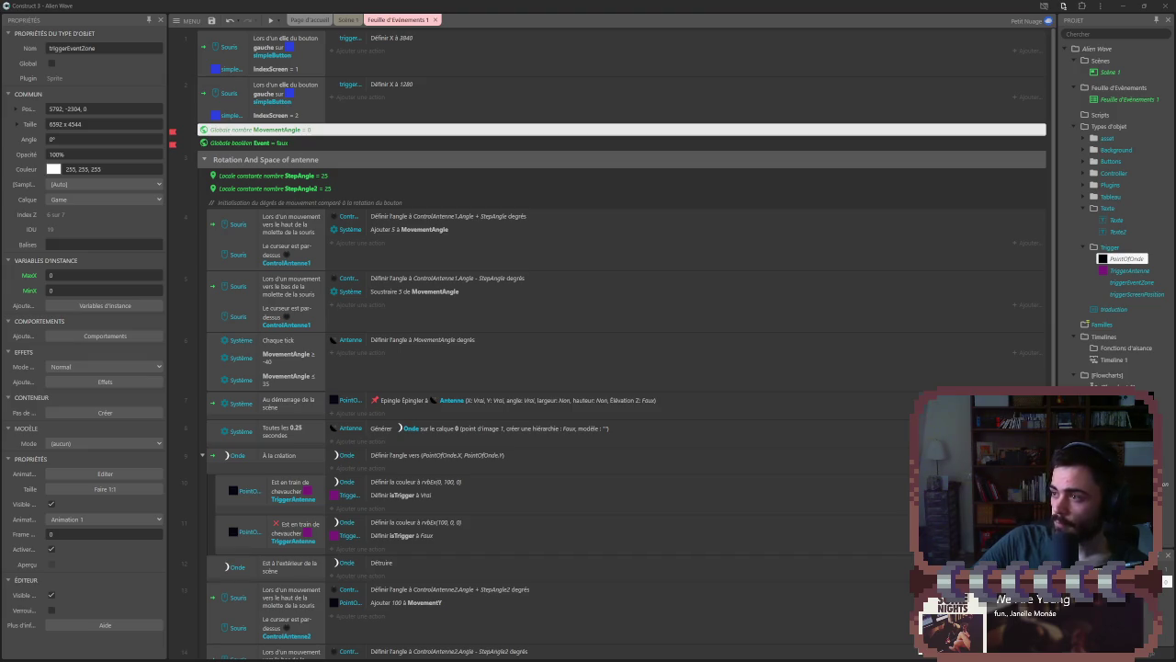
scroll(657, 275, "down", 5)
scroll(658, 272, "up", 5)
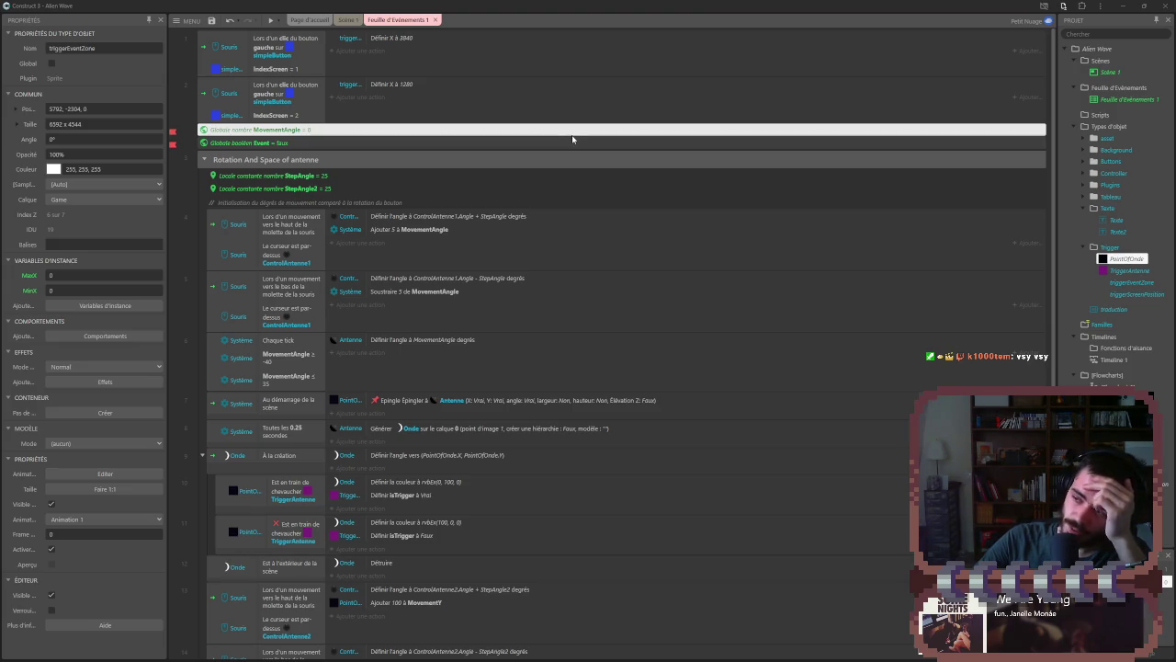
scroll(523, 202, "down", 3)
scroll(523, 202, "up", 3)
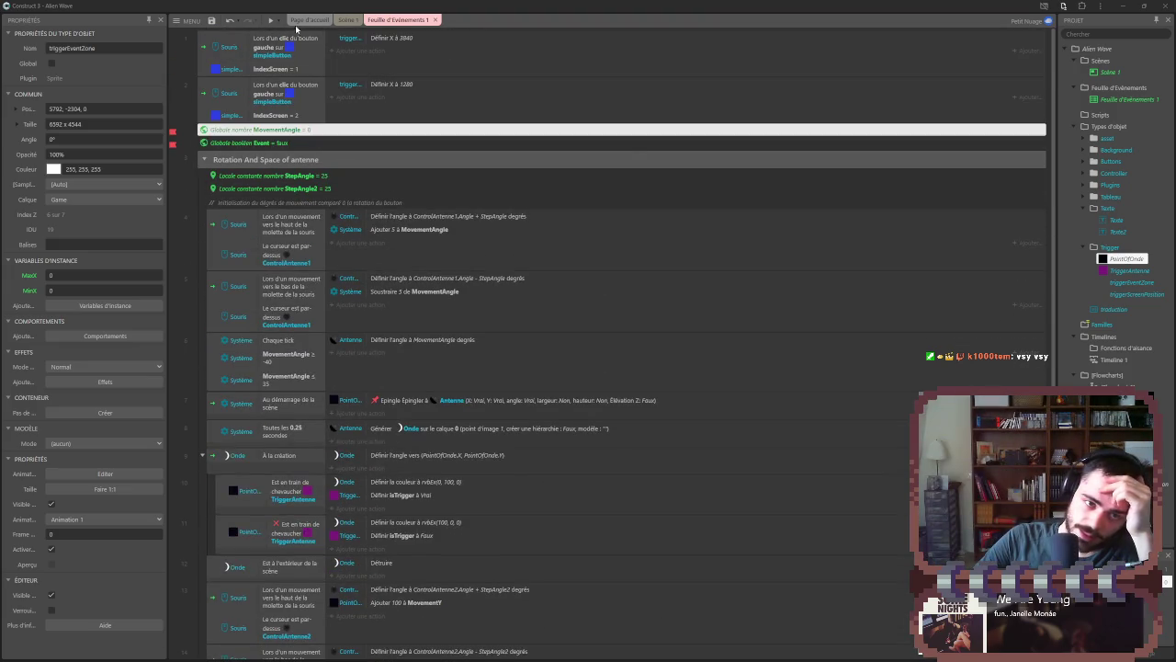
left_click(309, 20)
left_click(346, 20)
left_click(354, 197)
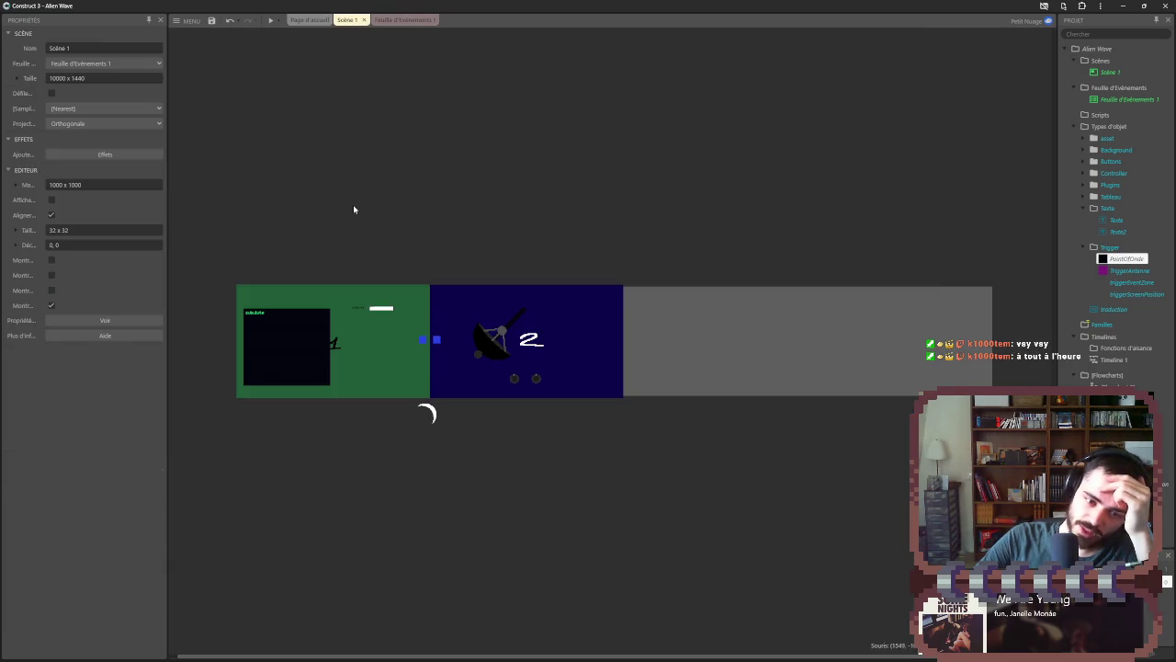
- Clear the triggerEventZone selection so the Properties panel shows Scène 1's own properties
left_click(511, 208)
left_click(375, 220)
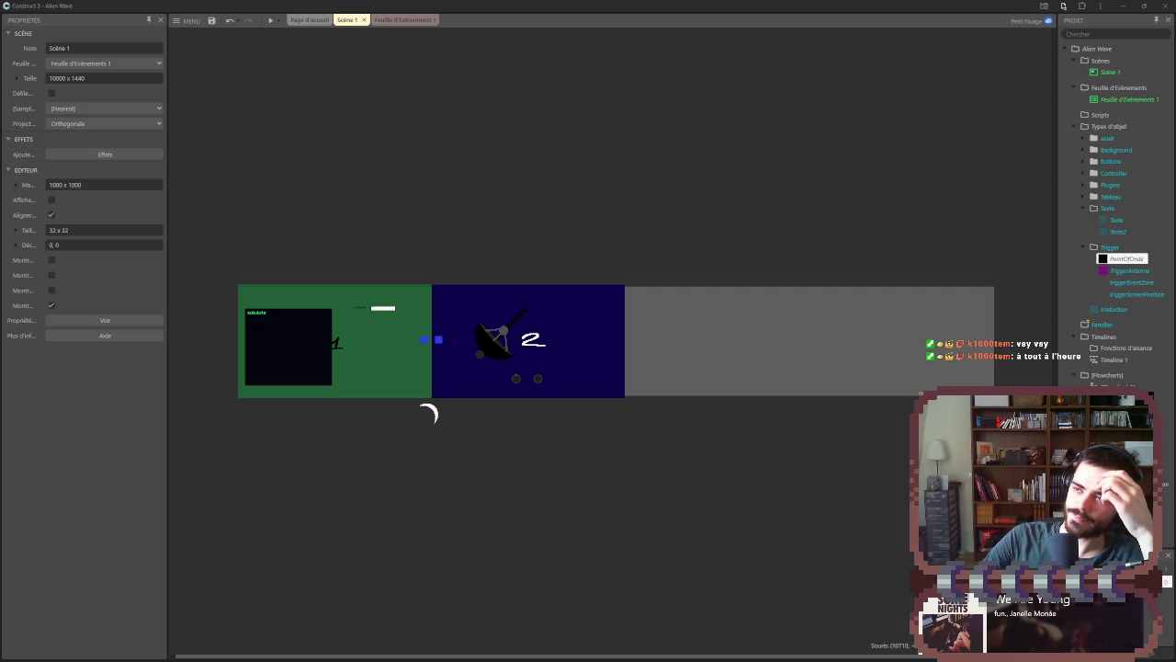
mouse_move(619, 654)
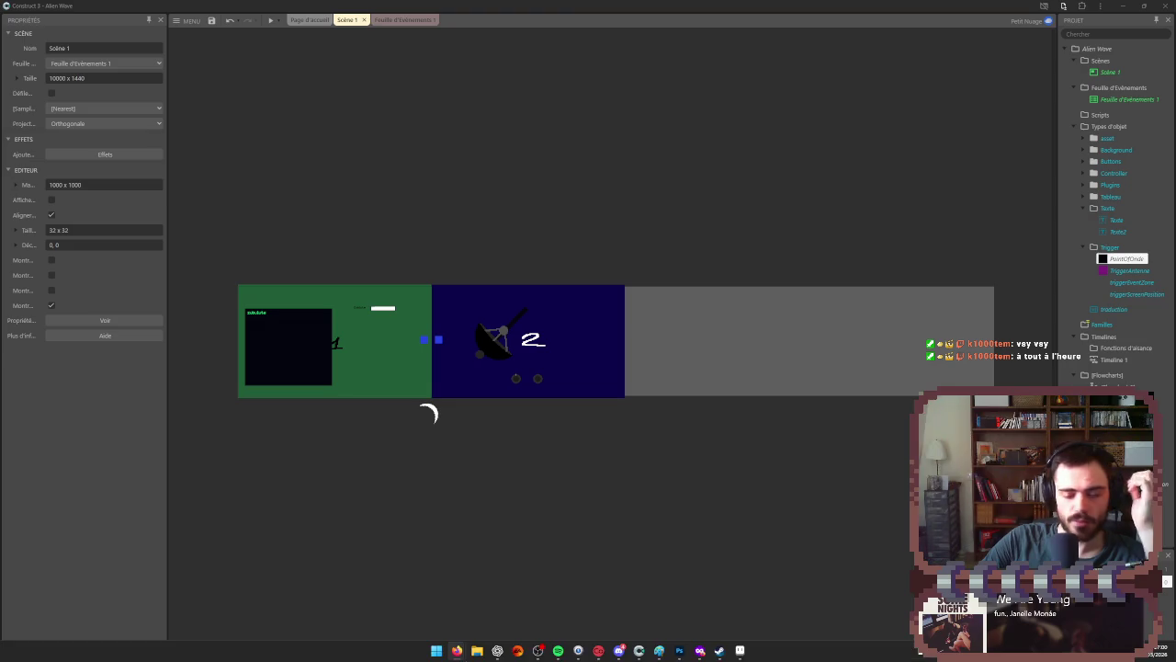
mouse_move(681, 654)
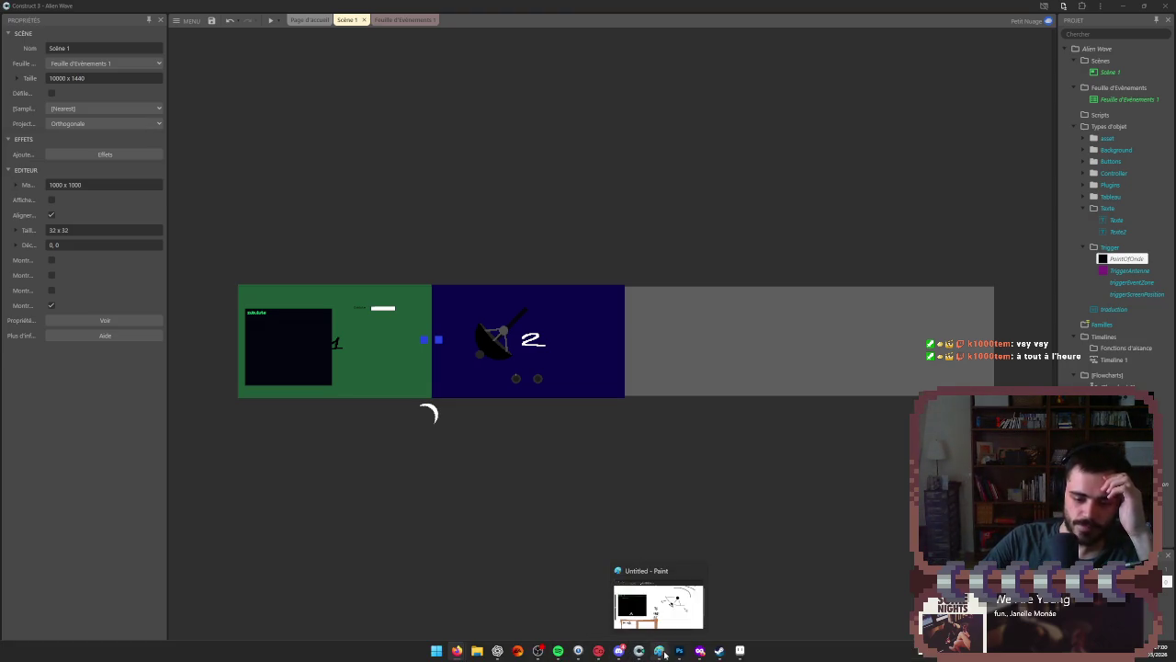
mouse_move(578, 655)
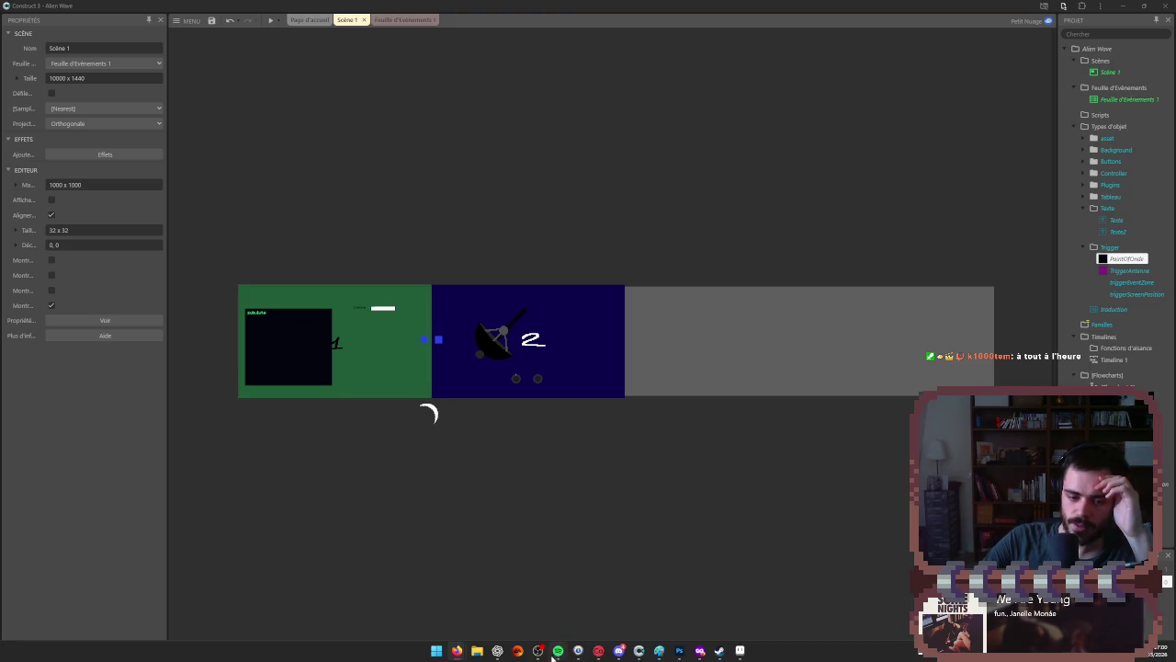